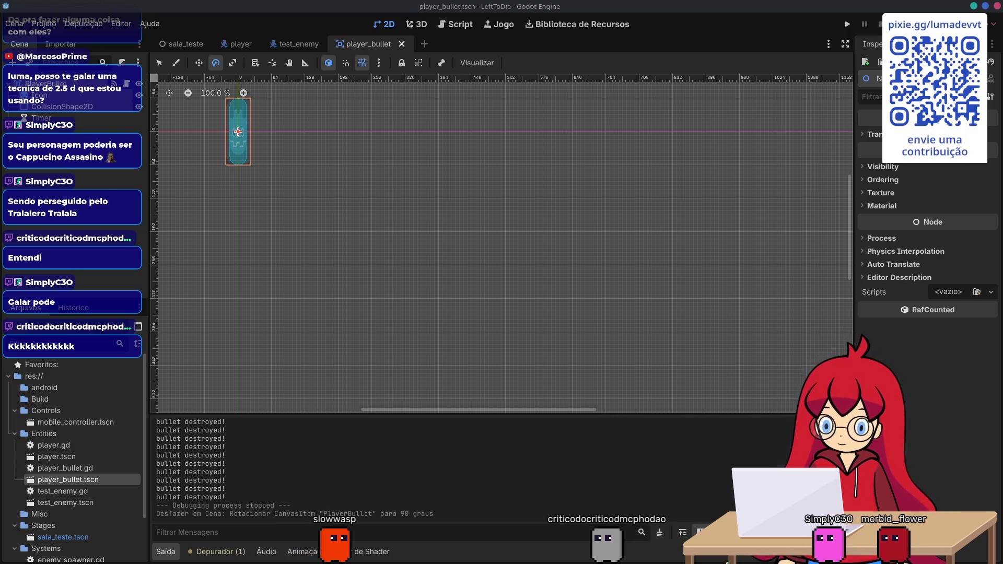
- Open player.gd in the Script workspace and go to the look_at call on line 34
mouse_move(664, 562)
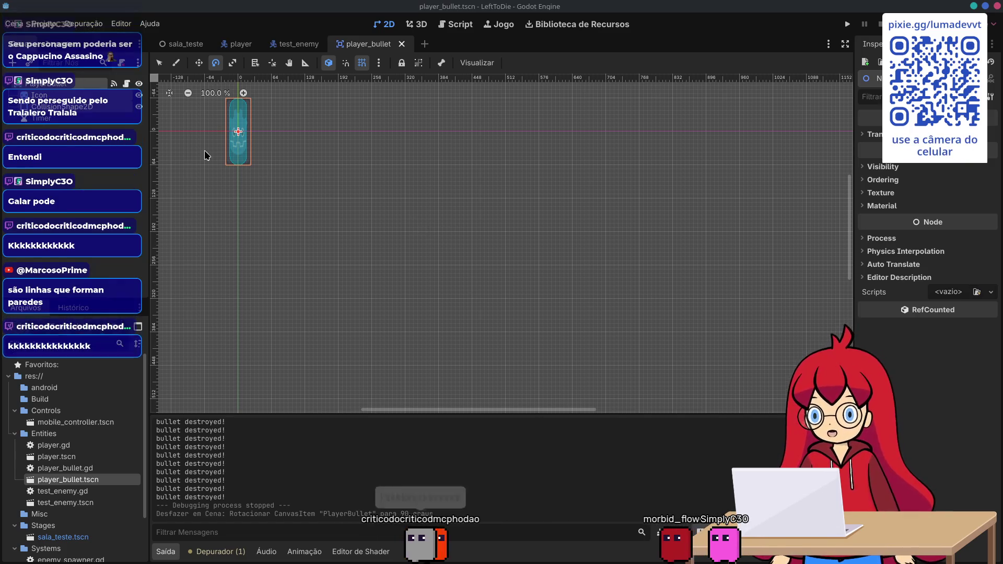
click(457, 24)
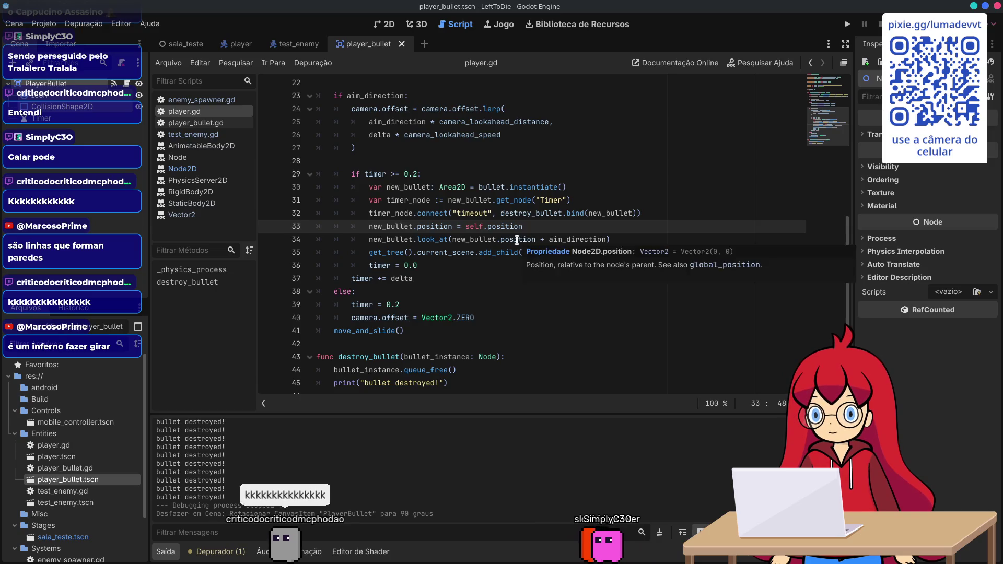
click(555, 240)
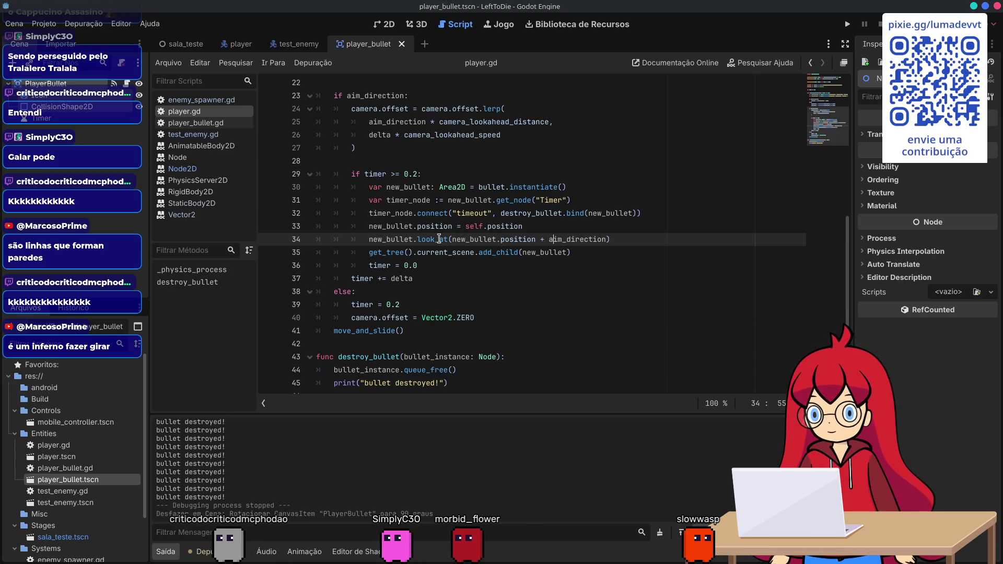
mouse_move(438, 239)
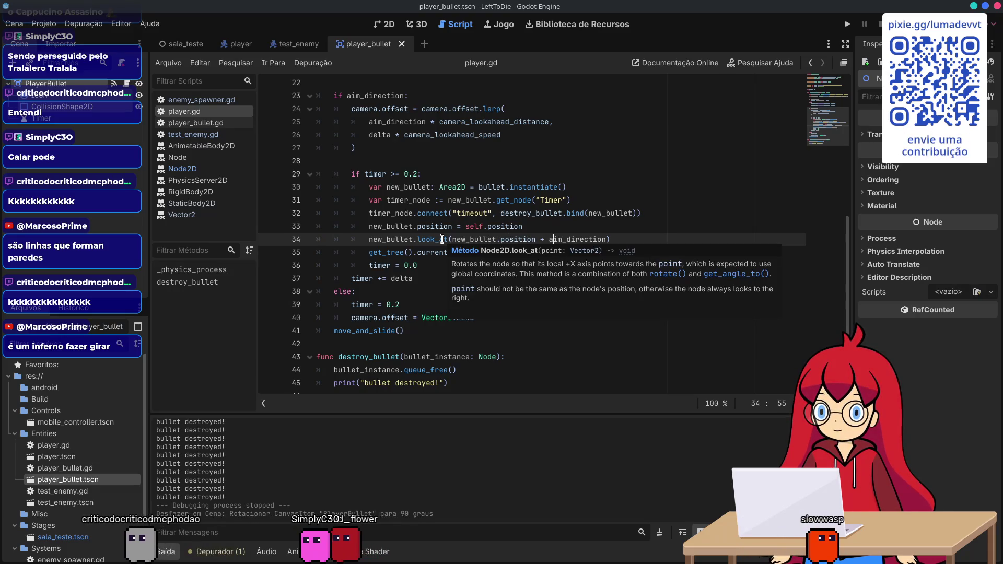
- Replace the look_at call with new_bullet.rotation = aim_direction.angle() and open the angle() documentation
click(635, 238)
key(shift+Home)
key(BackSpace)
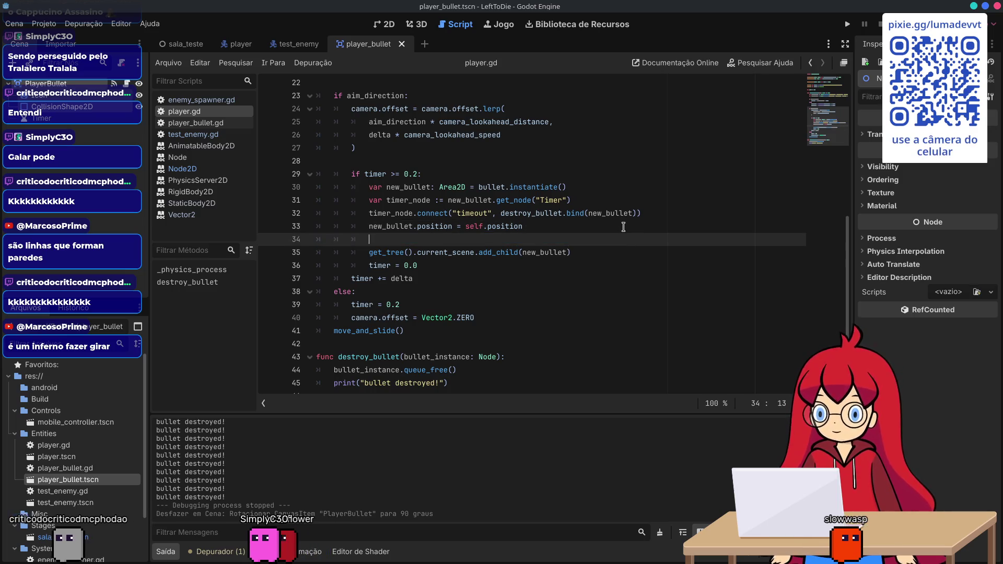
text(new_bull)
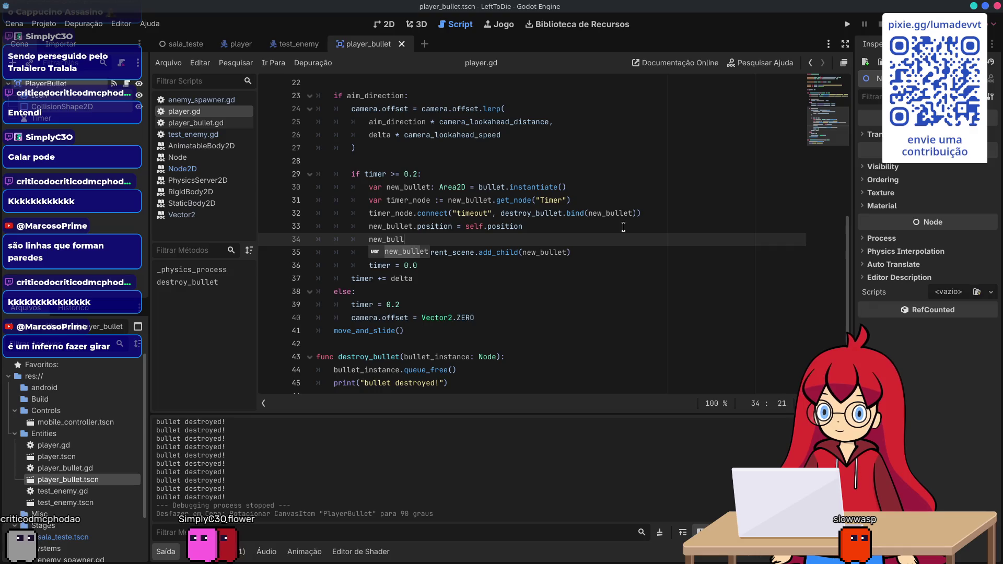
text(et.rota)
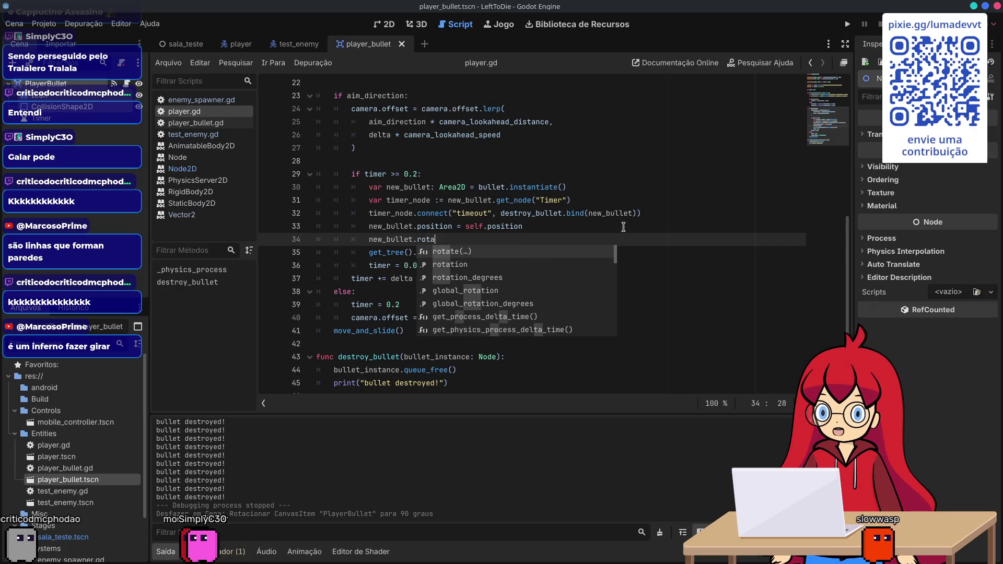
text(tion = )
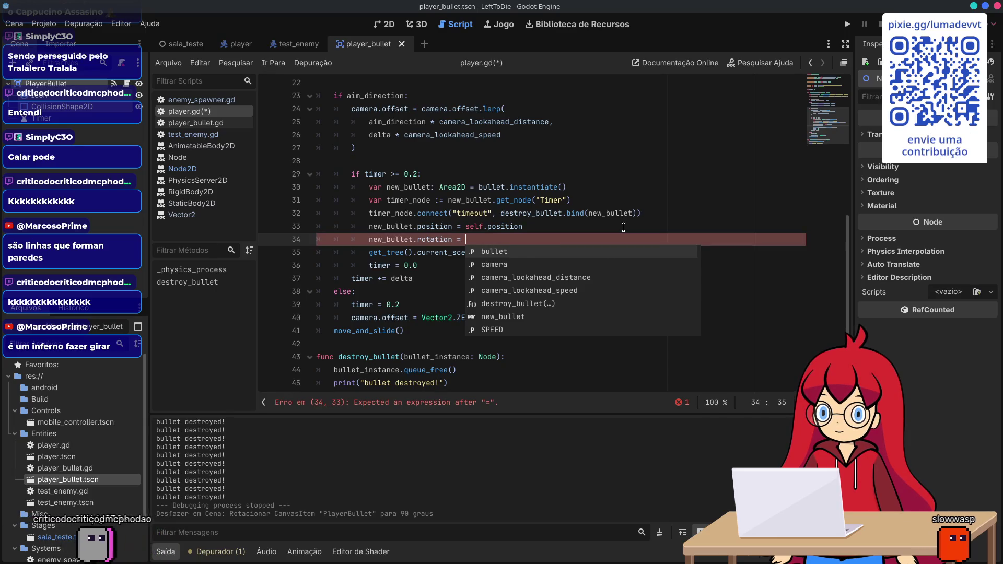
text(aim_direction.)
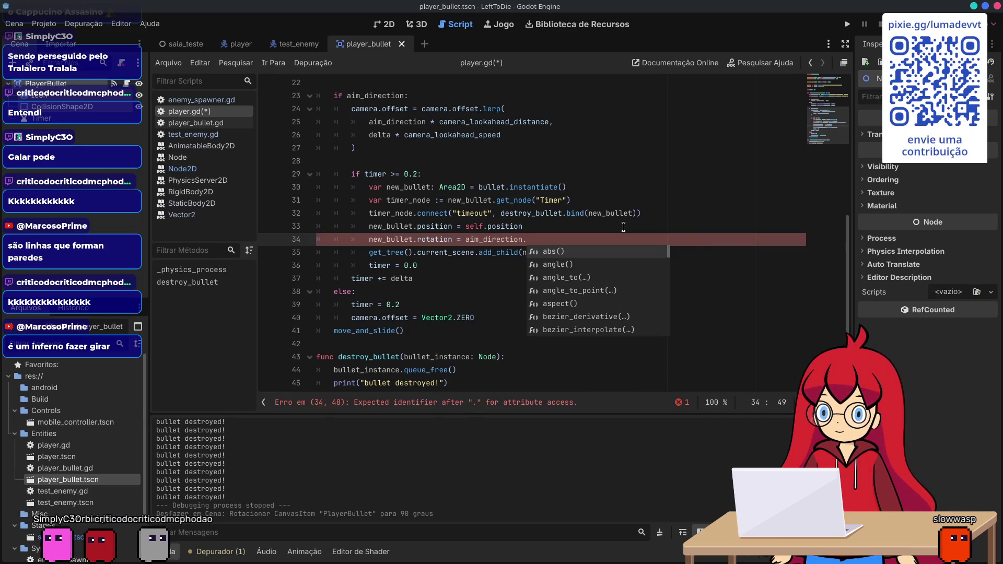
text(angle)
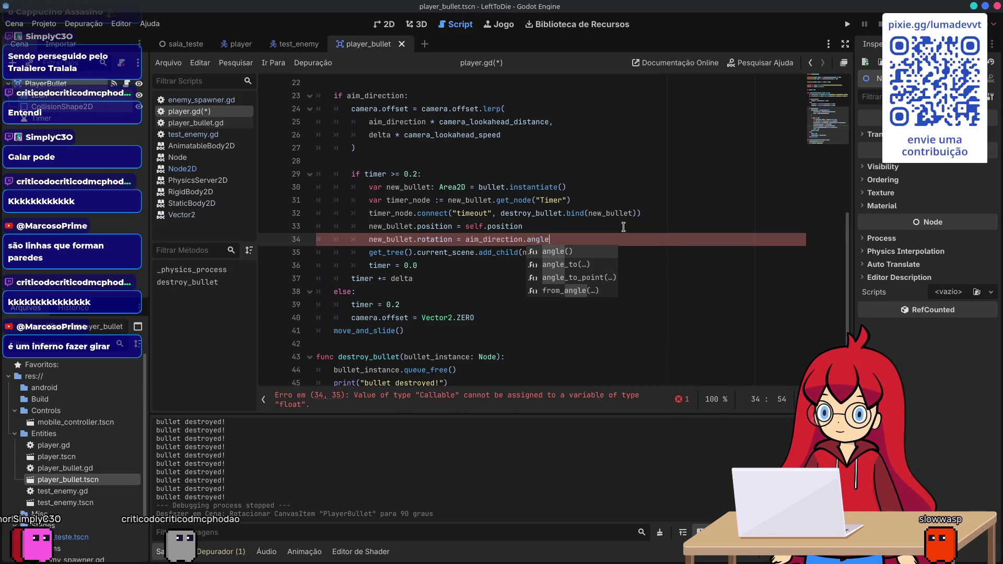
key(Return)
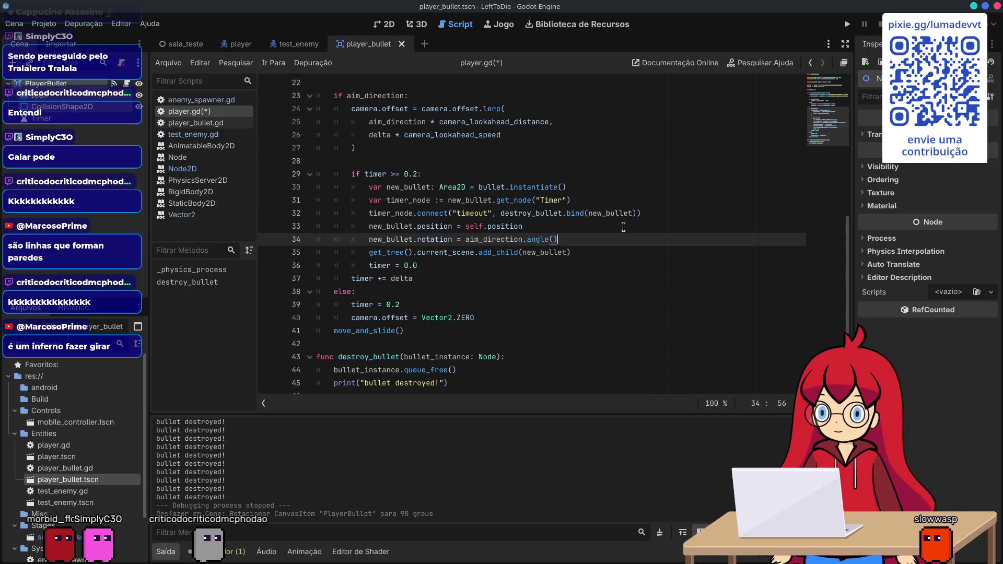
ctrl+click(523, 235)
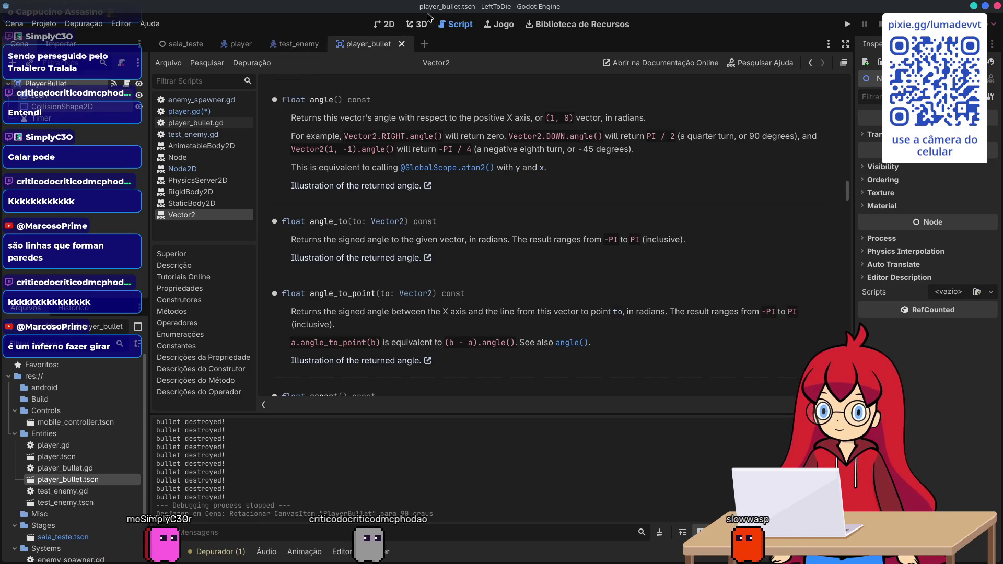
- Return to player.gd, save it with Ctrl+S, and check the Node2D rotation documentation
click(389, 25)
click(455, 25)
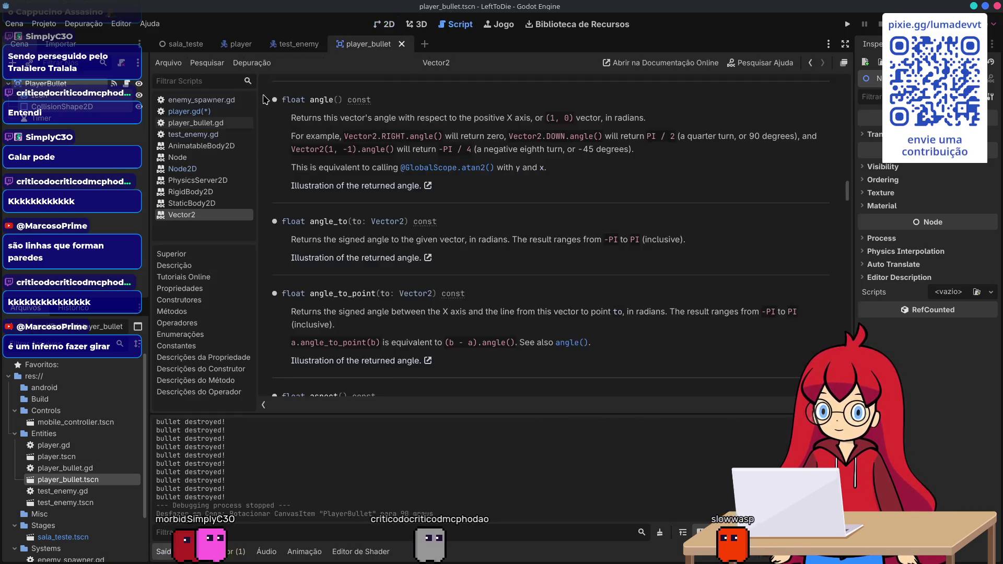
click(204, 112)
click(584, 239)
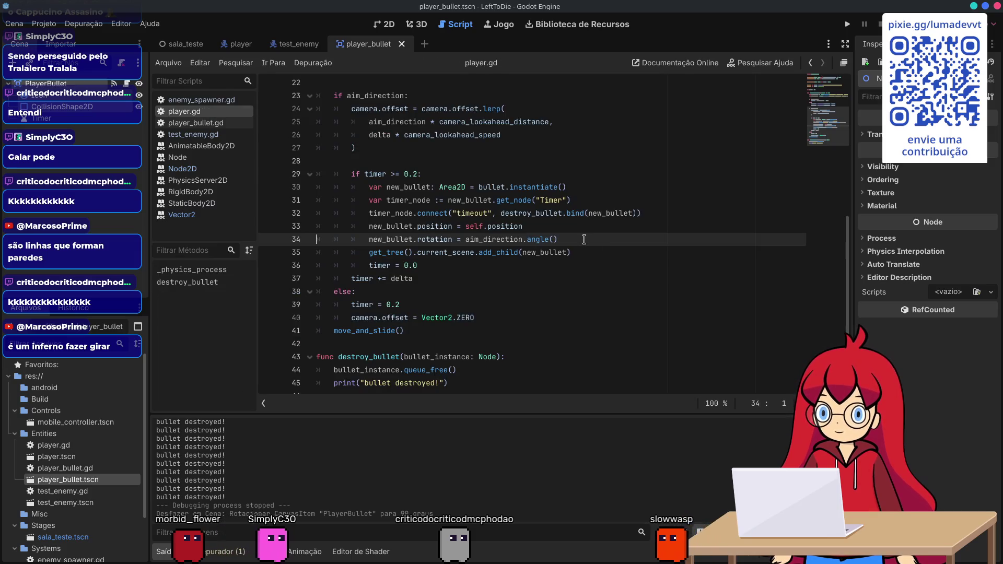
key(ctrl+s)
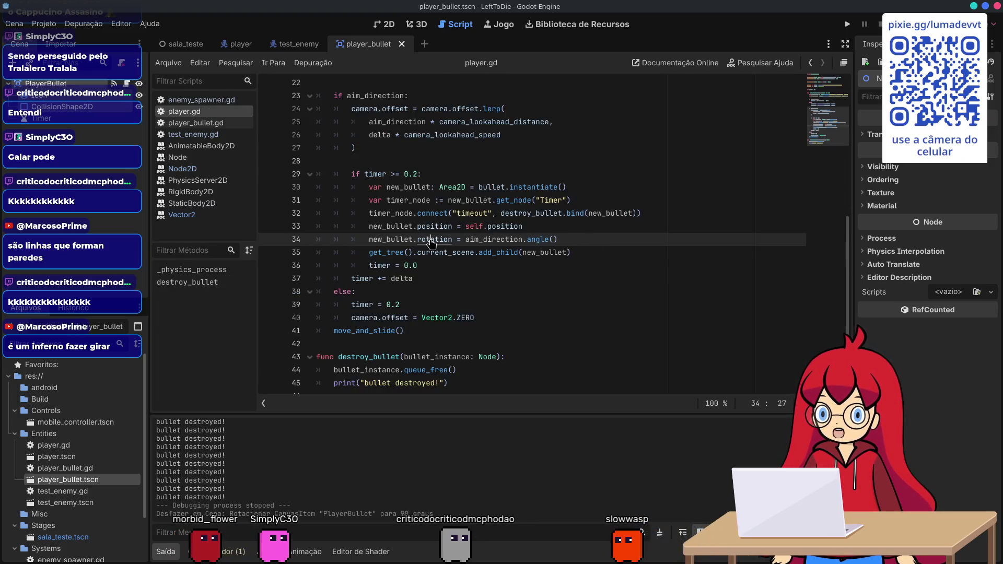
ctrl+click(432, 240)
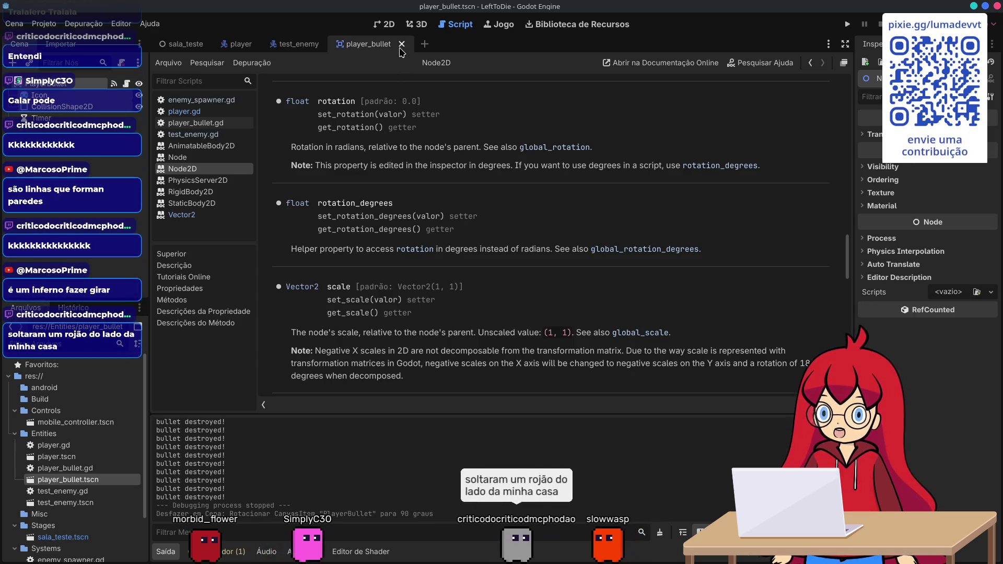
click(183, 111)
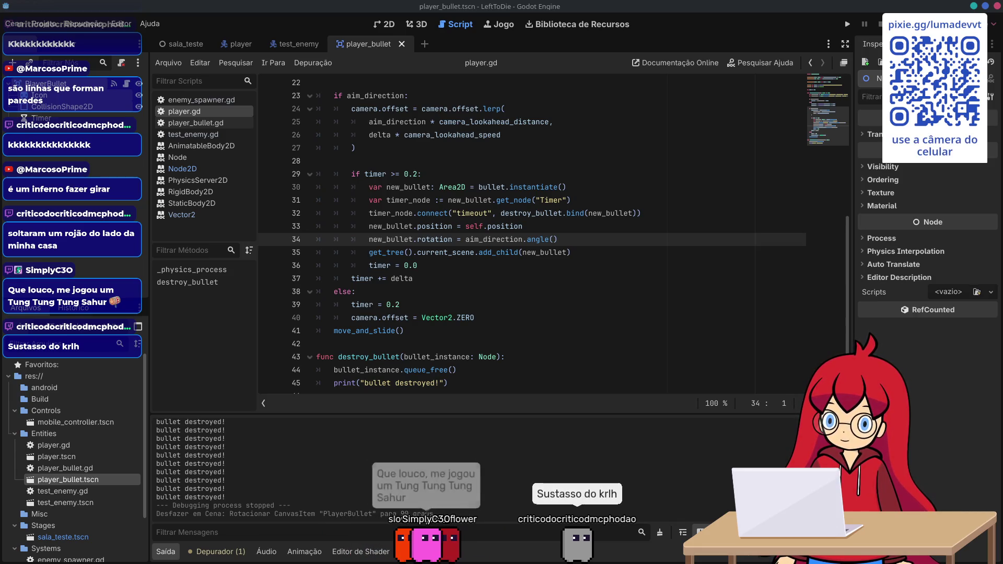
- Test a + 90.0 offset on the bullet rotation line in a game run, then stop the game
click(453, 251)
click(571, 248)
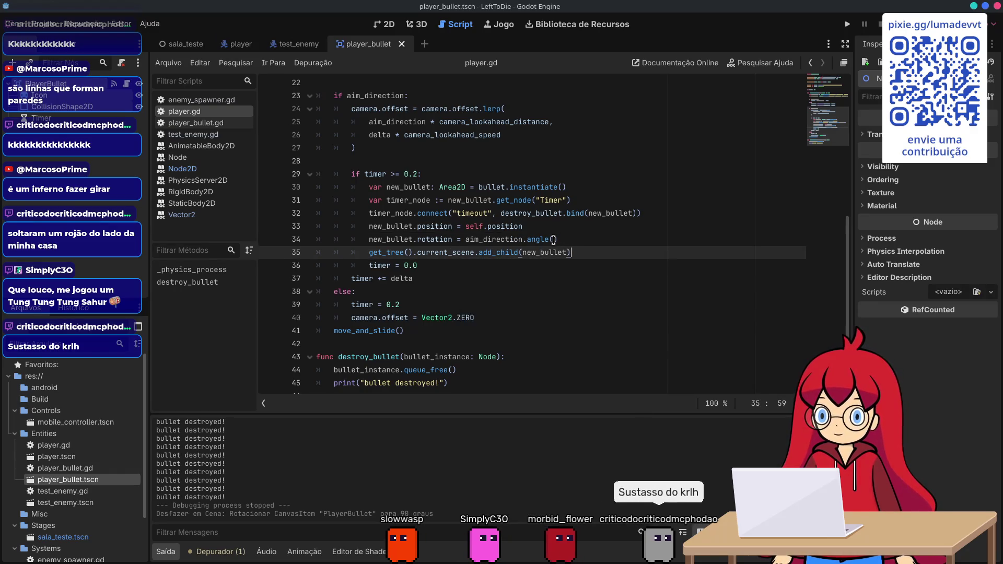
click(575, 241)
text(+ 90.0)
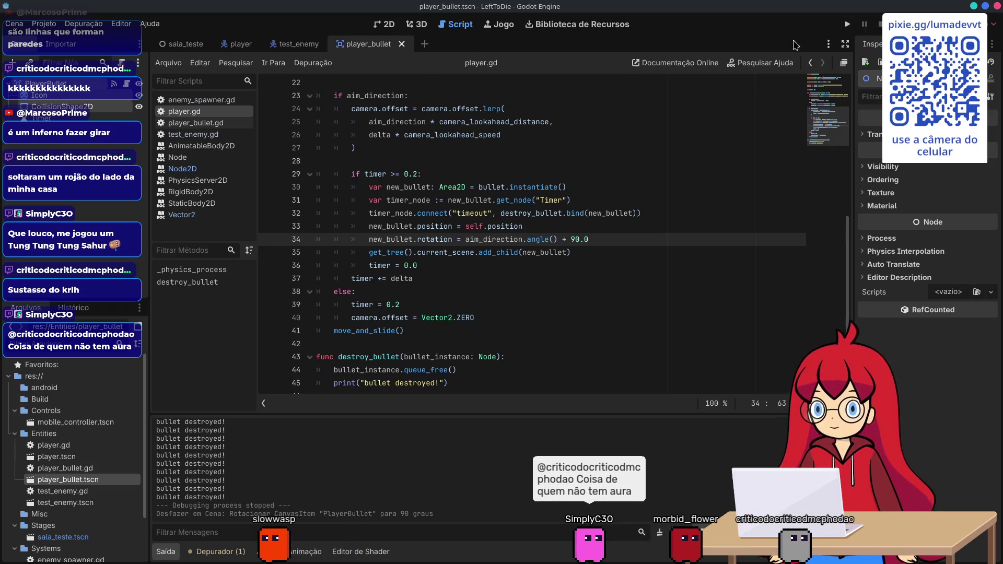
key(F6)
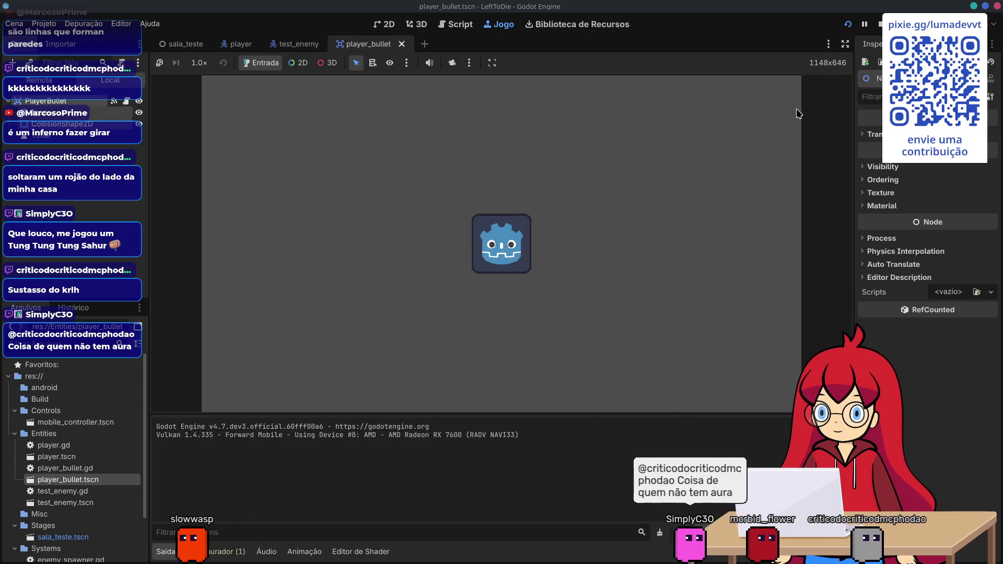
click(881, 25)
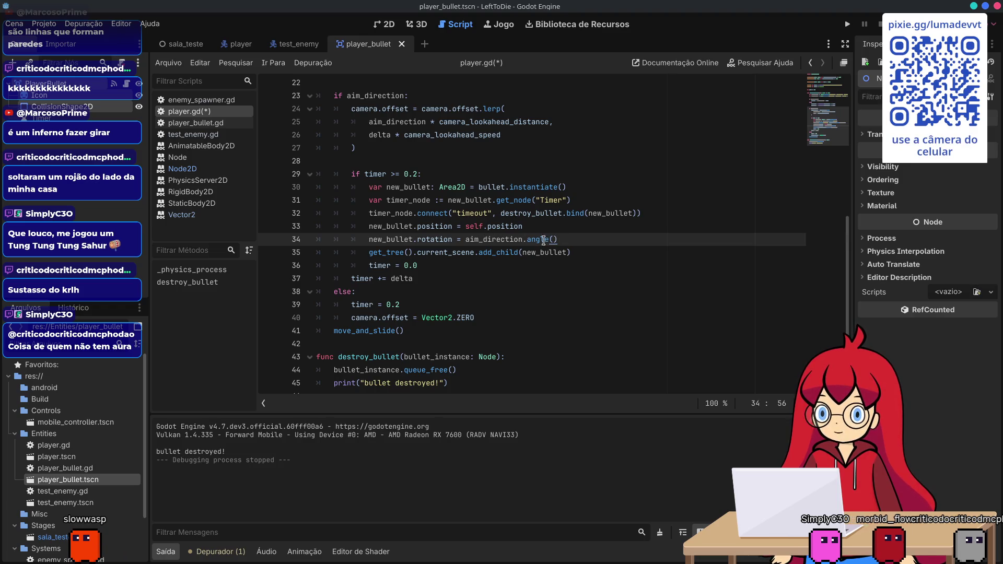
- Read the angle and rotation tooltips, then save player.gd with rotation = aim_direction.angle()
mouse_move(543, 240)
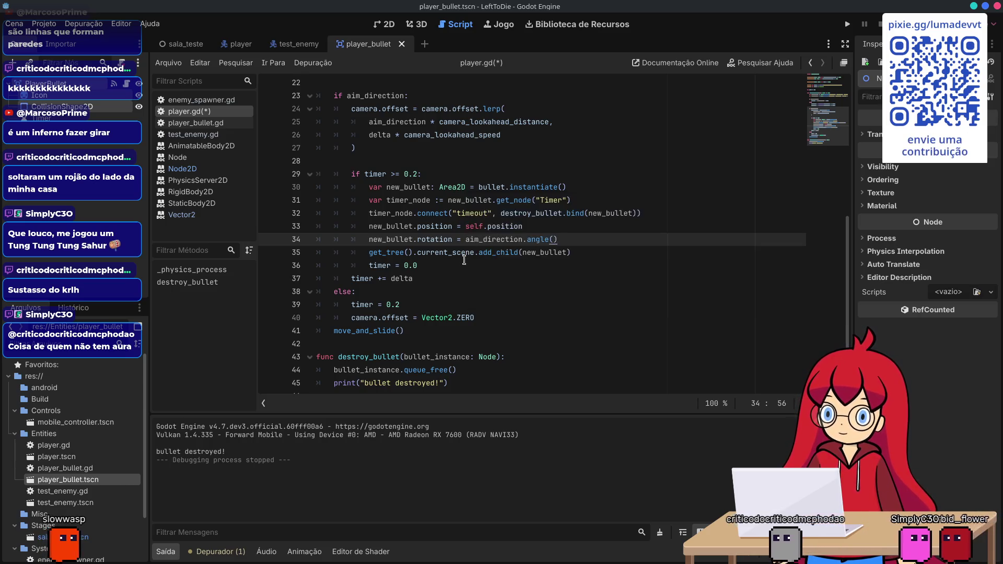
mouse_move(439, 240)
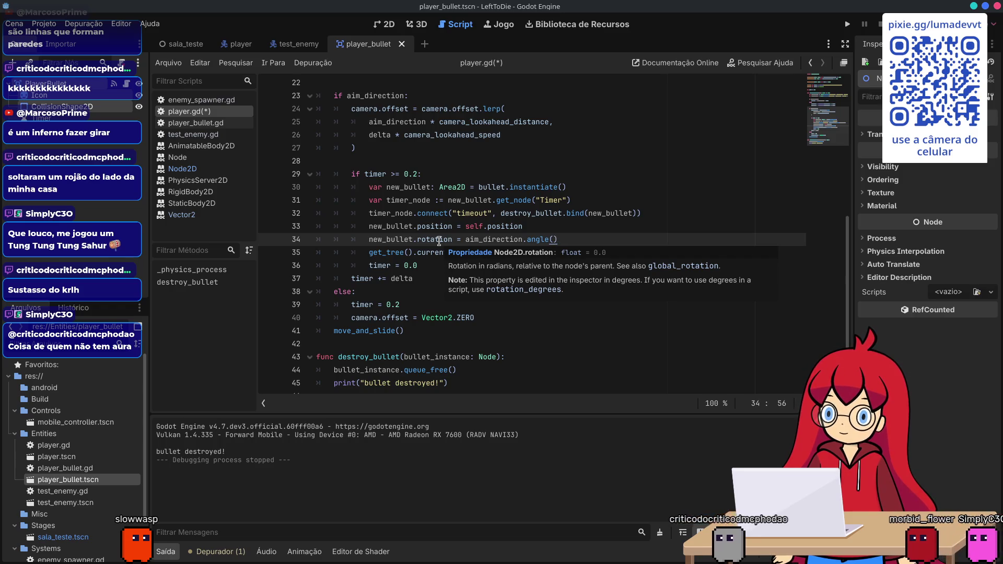
click(555, 230)
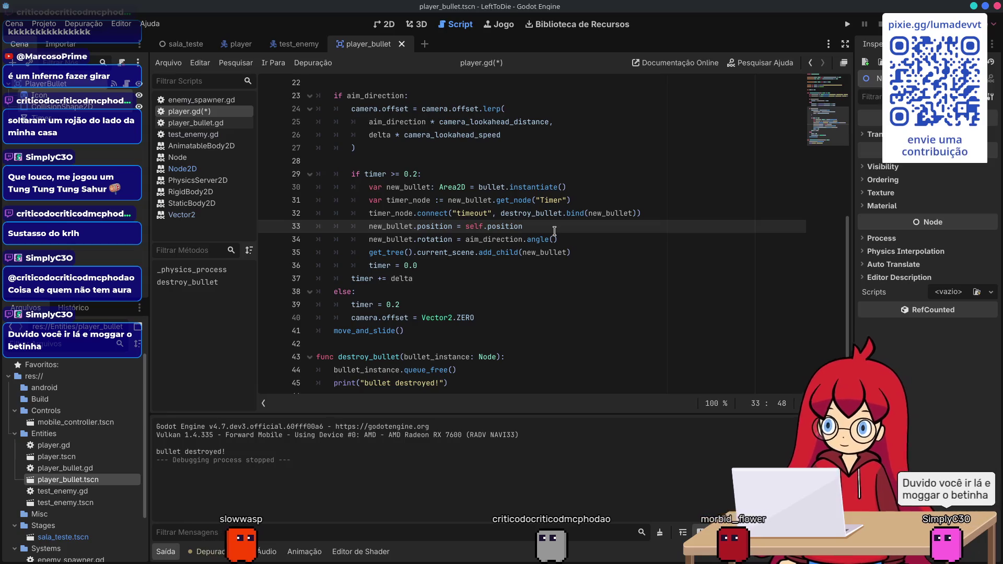
key(ctrl+s)
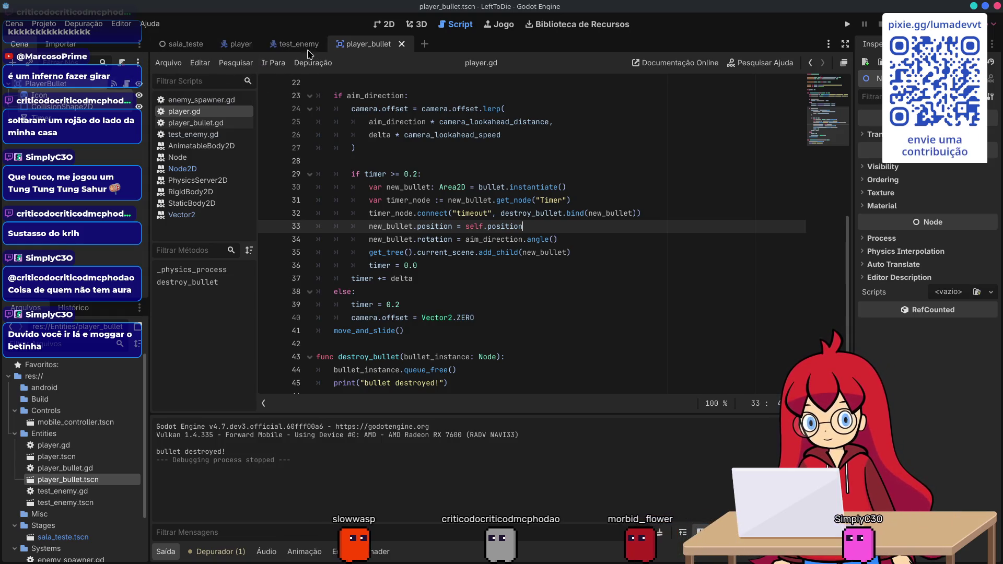
click(389, 25)
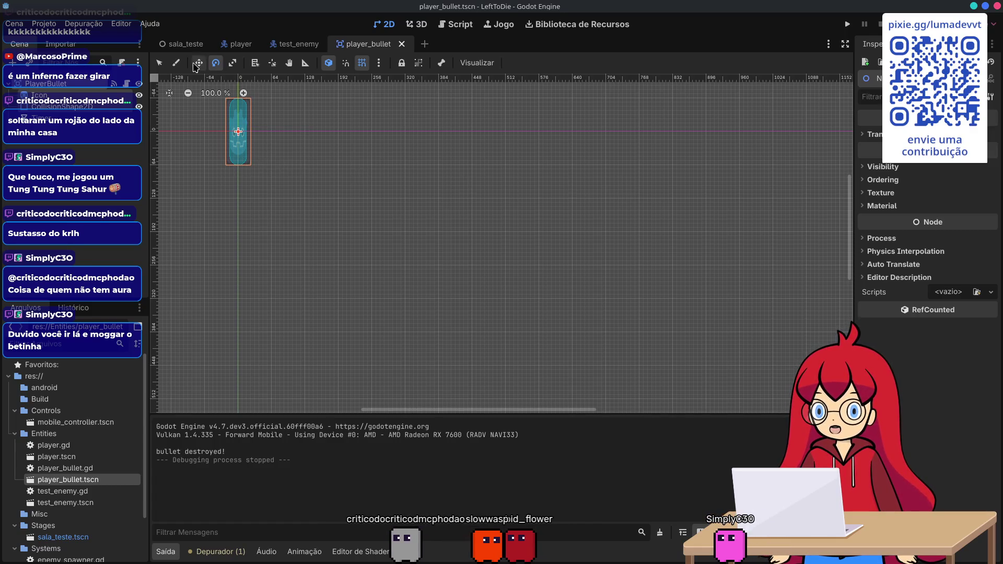
- Set the Icon sprite's Transform rotation to 90° in the Inspector
click(162, 63)
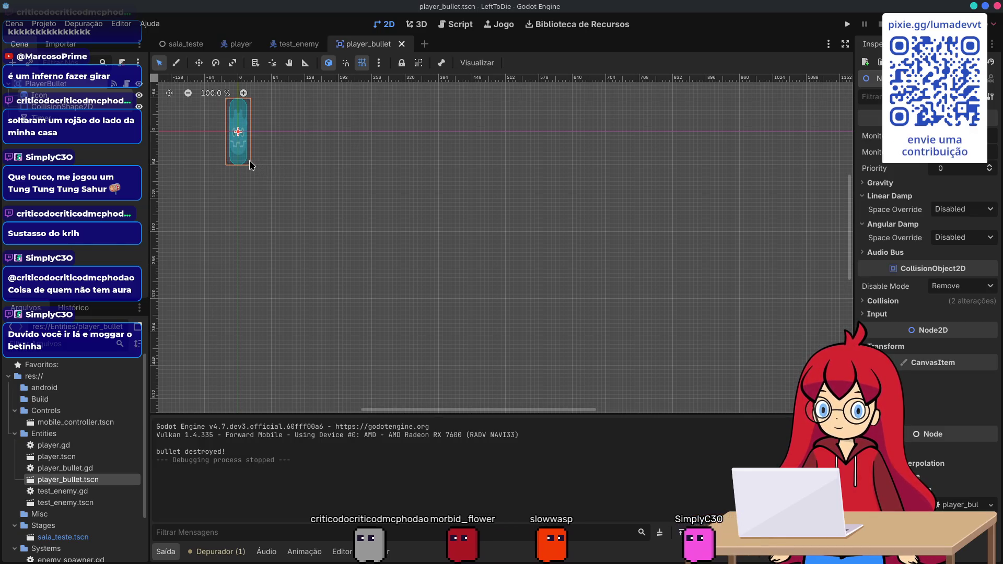
drag(249, 161, 246, 159)
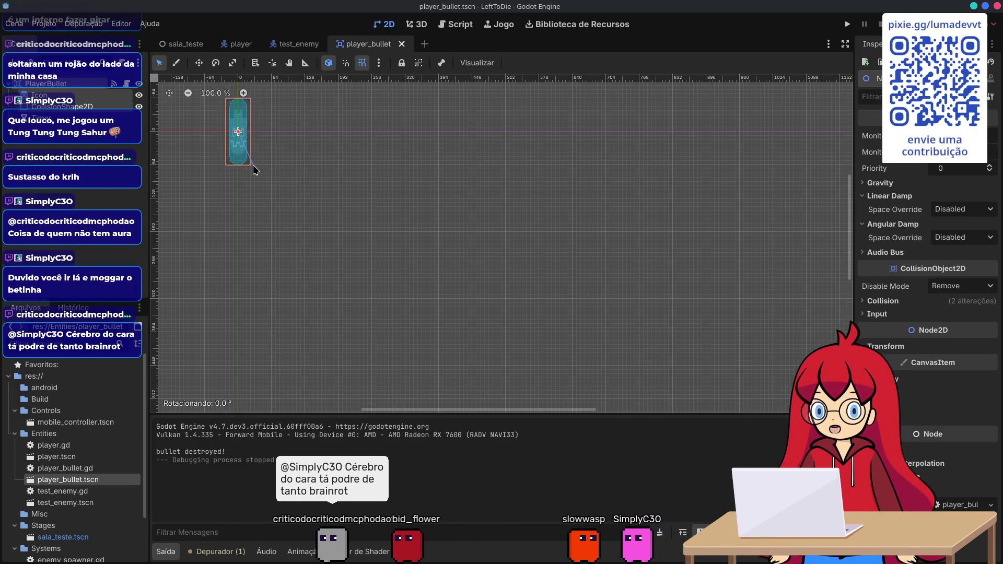
click(103, 91)
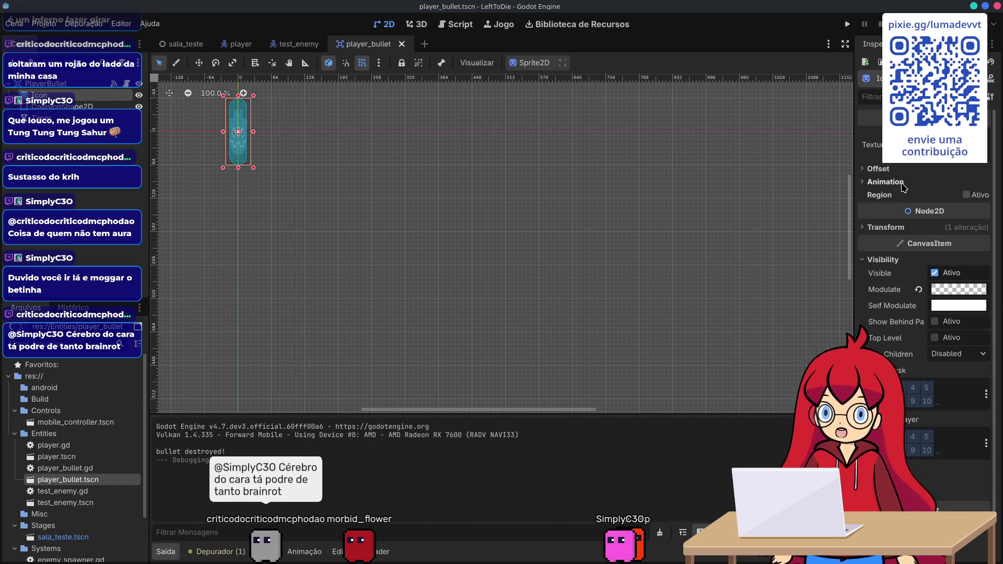
click(902, 224)
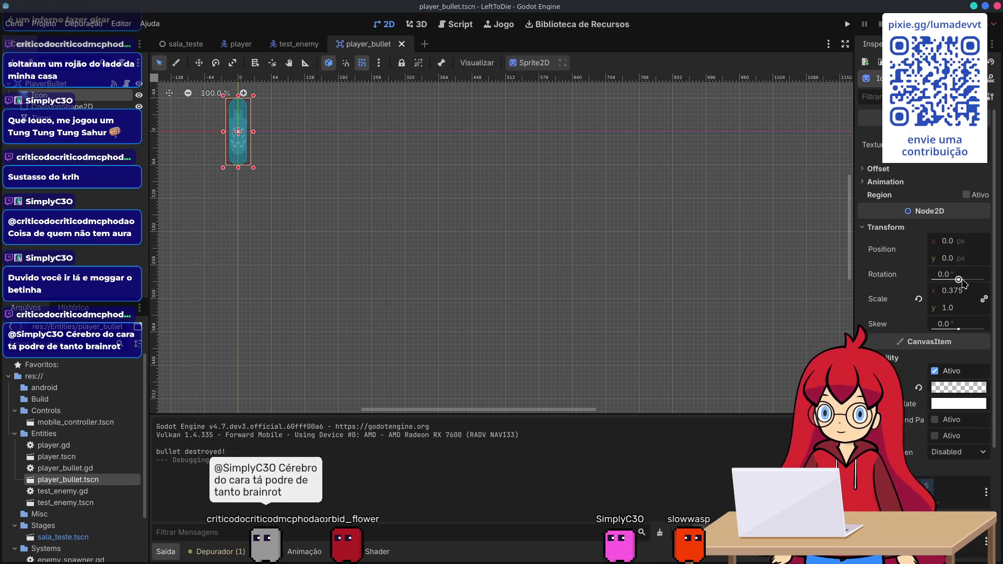
drag(959, 281, 958, 281)
key(ctrl+z)
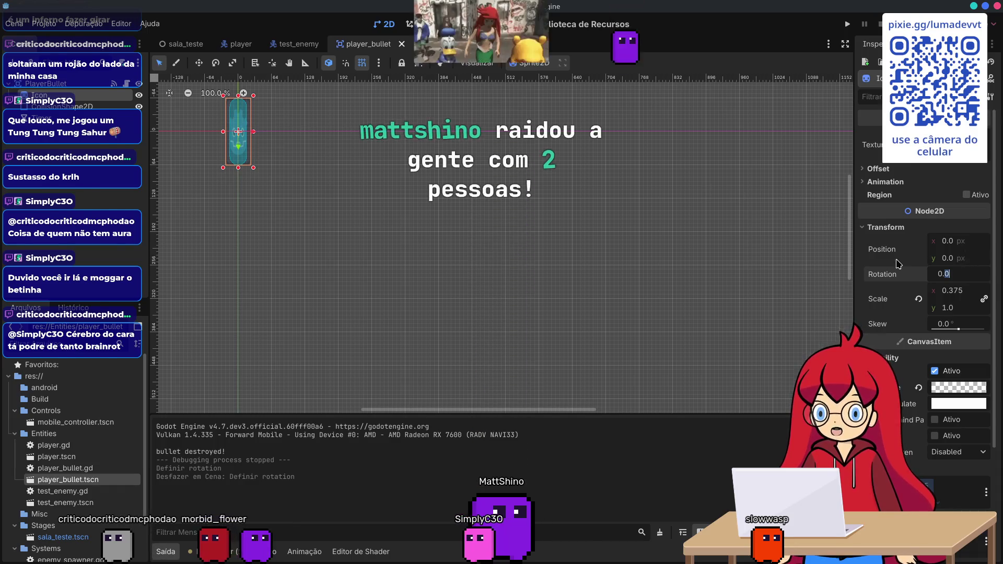
key(alt+Tab)
key(Escape)
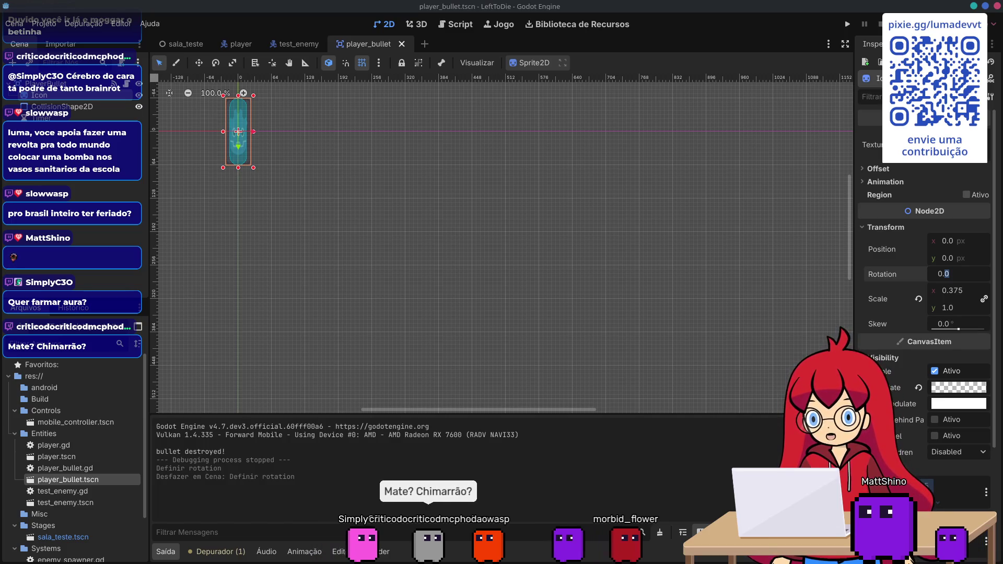
key(alt+Tab)
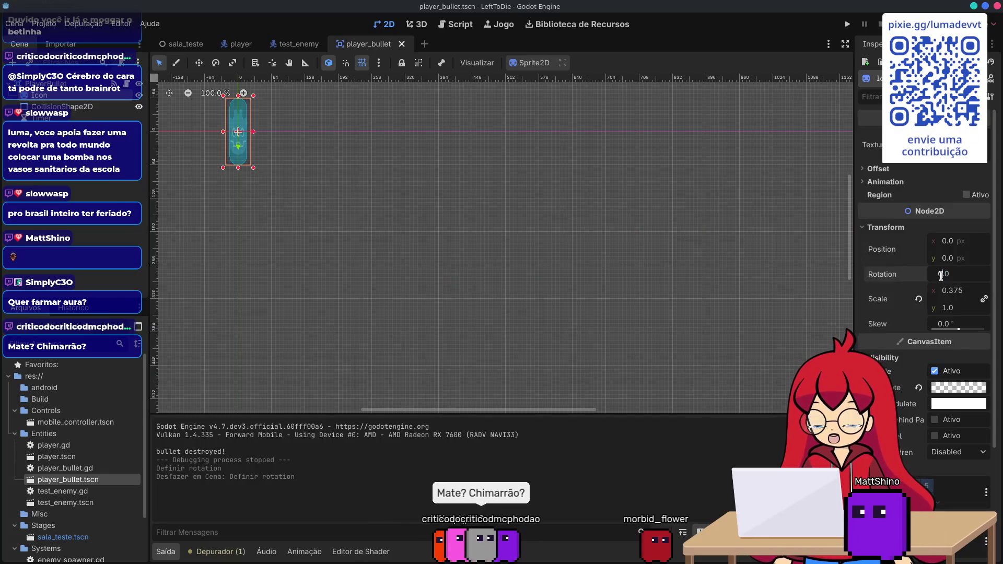
text(90)
key(Return)
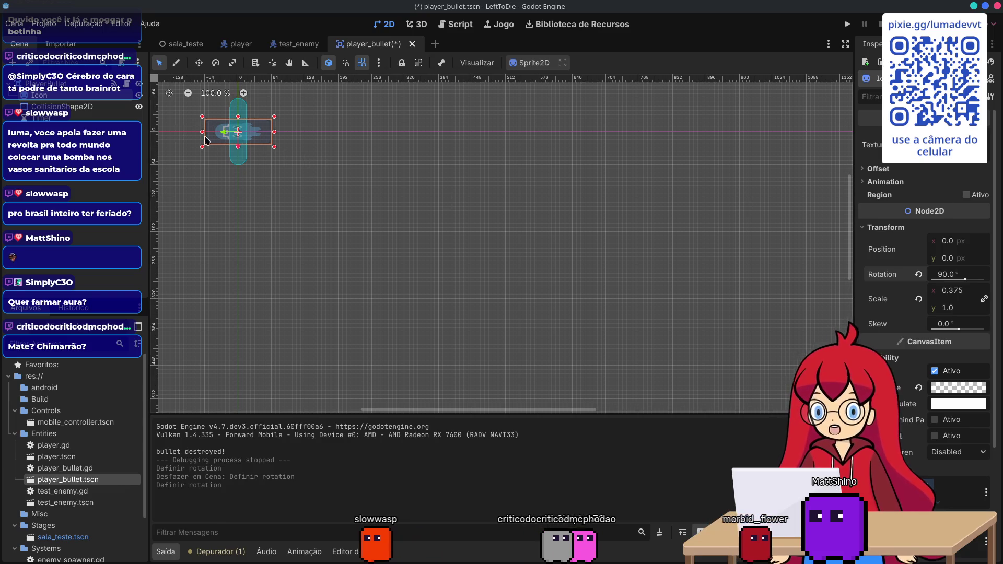
click(80, 108)
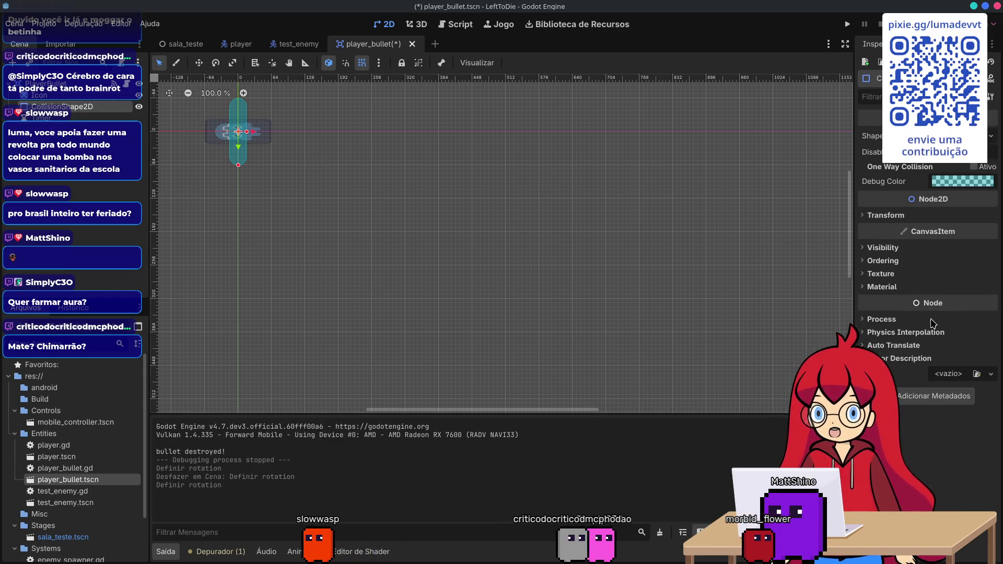
- Enter 90 as the CollisionShape2D's Transform rotation so the capsule matches the sprite
click(871, 216)
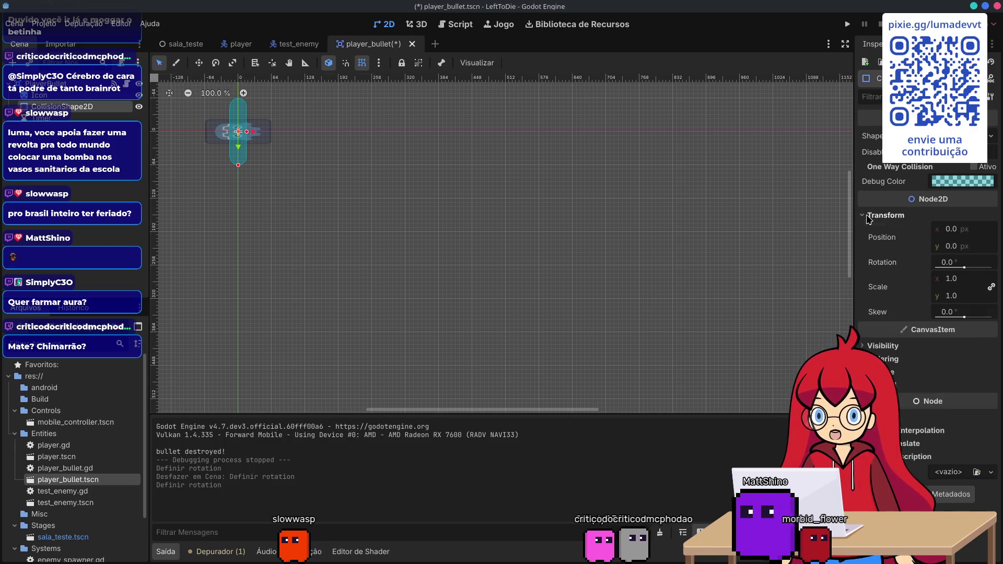
click(949, 263)
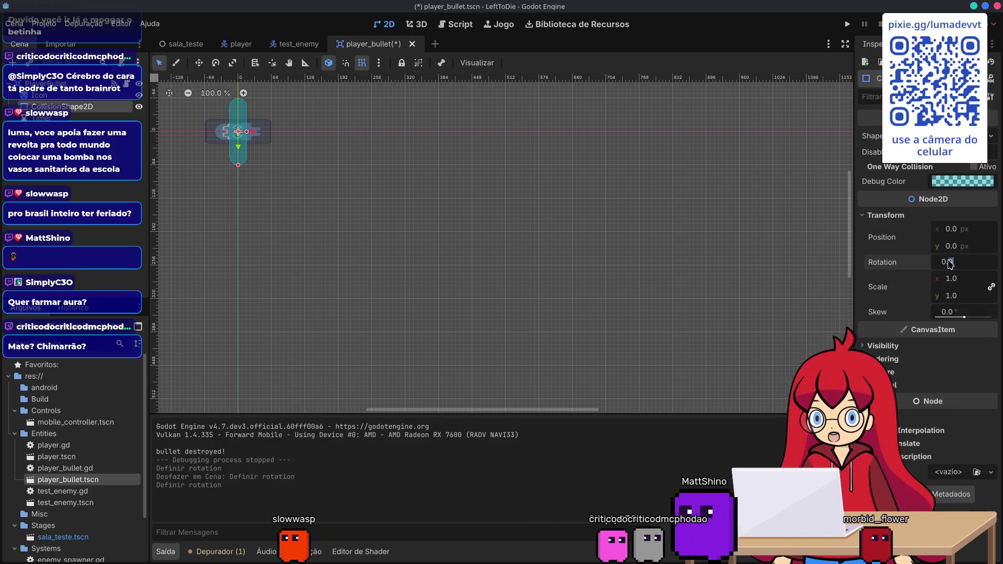
text(90)
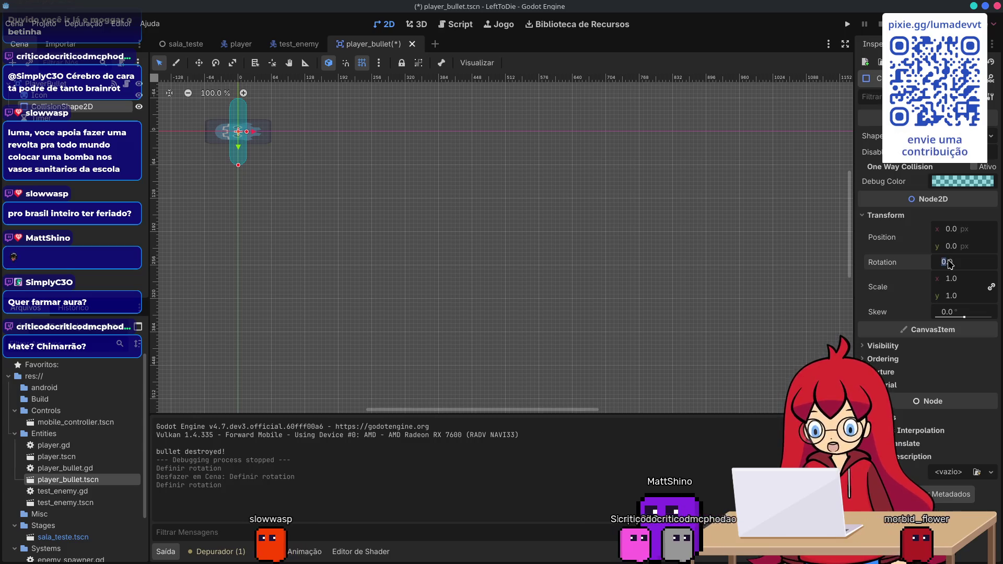
key(Return)
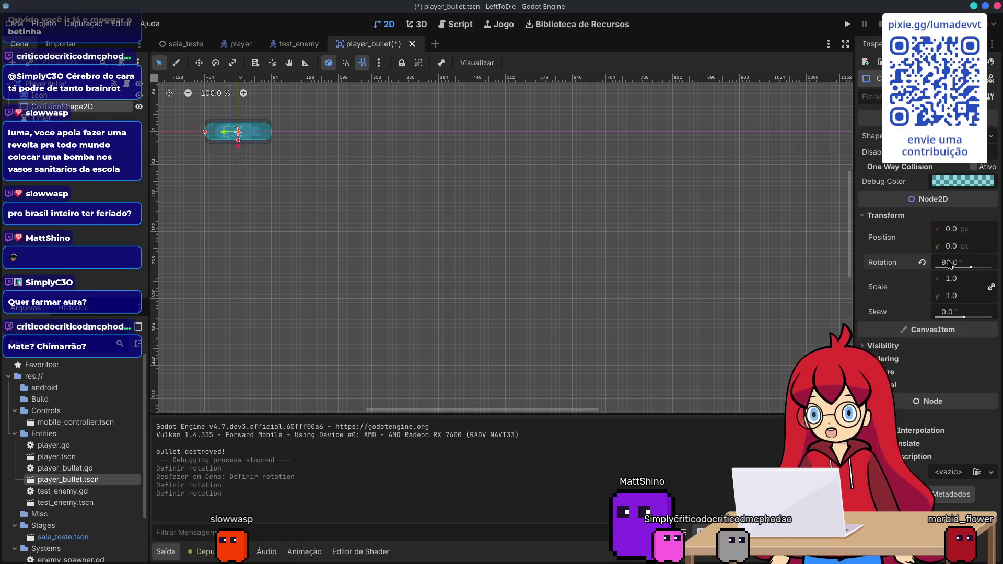
key(super)
key(super)
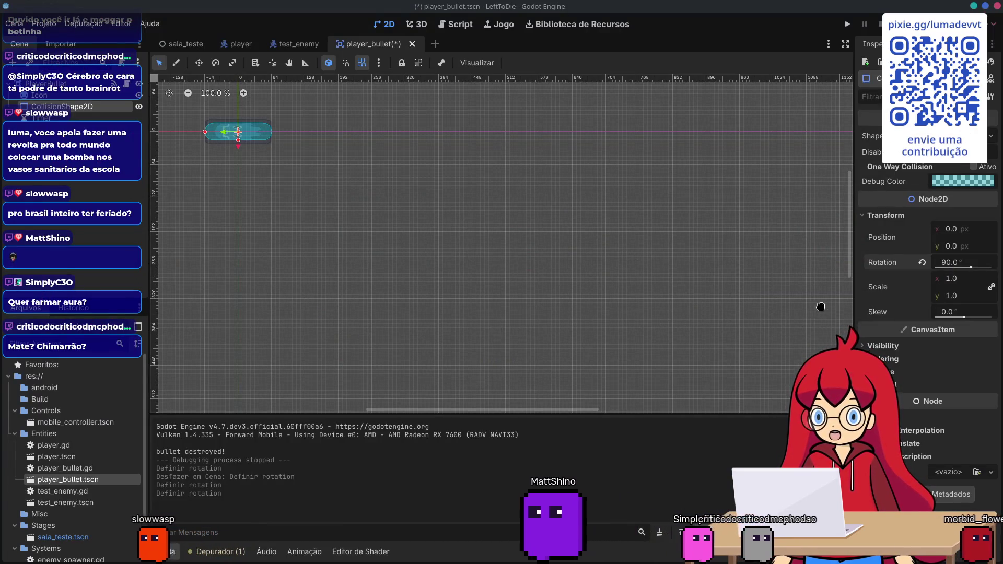
key(alt+F3)
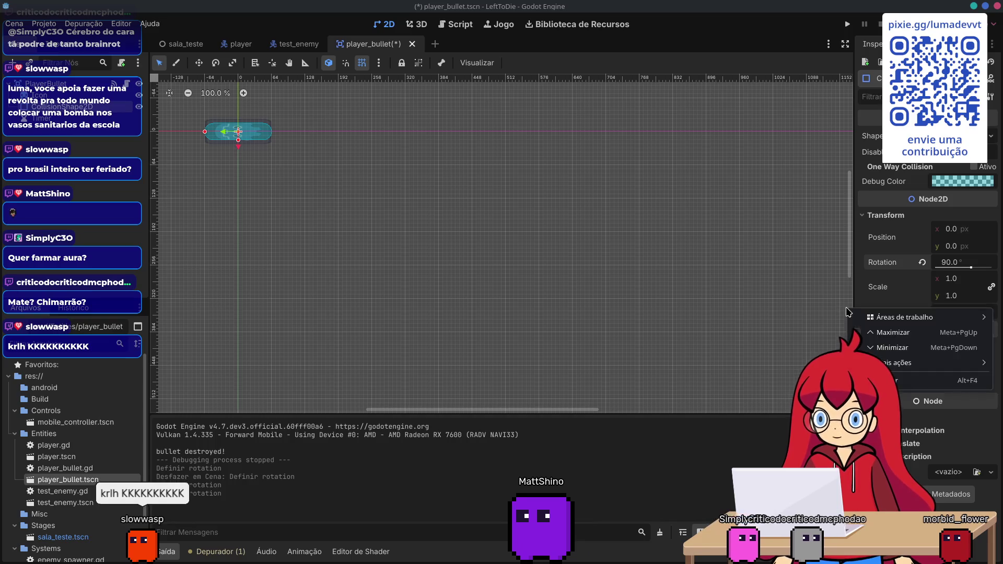
mouse_move(899, 363)
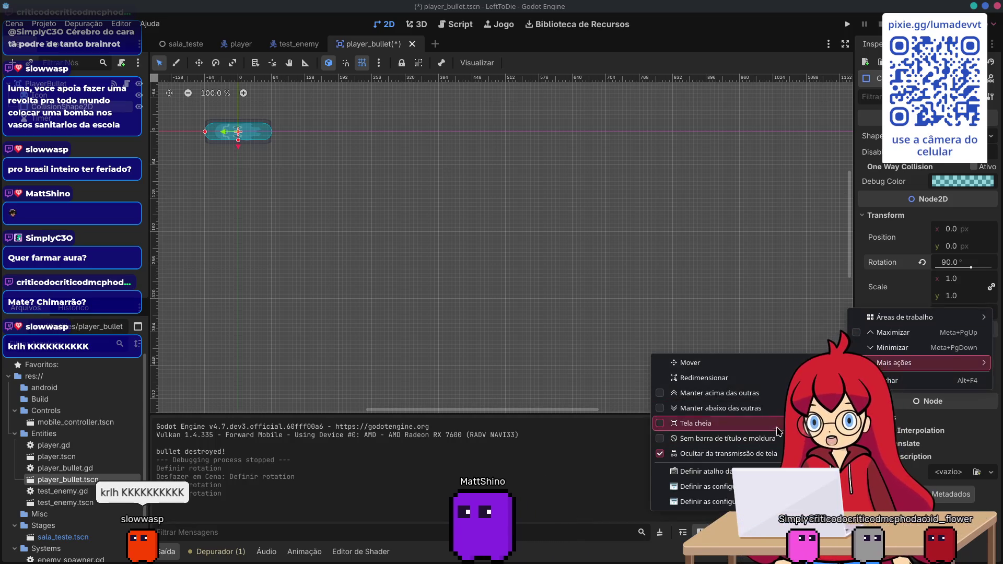
click(773, 398)
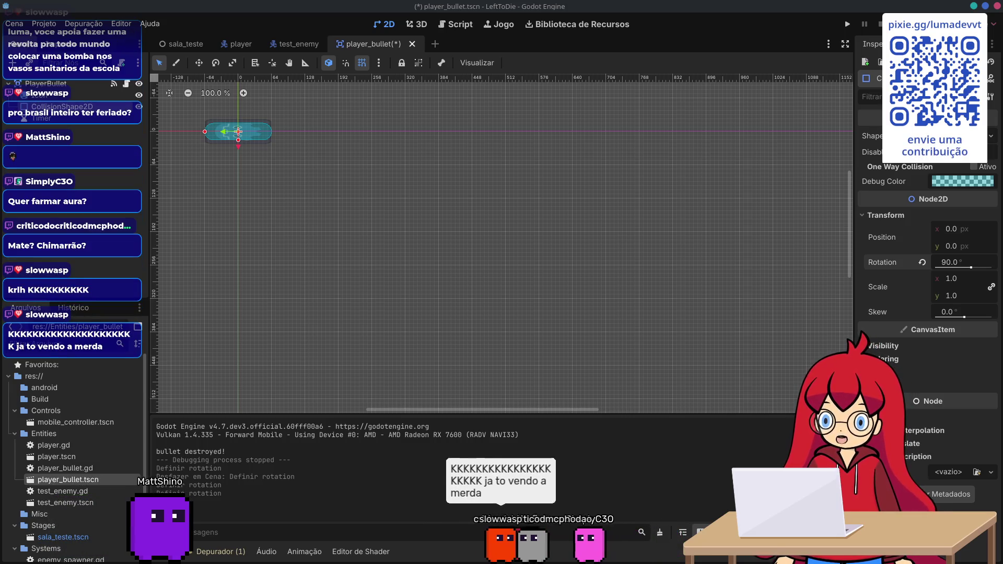
key(alt+Tab)
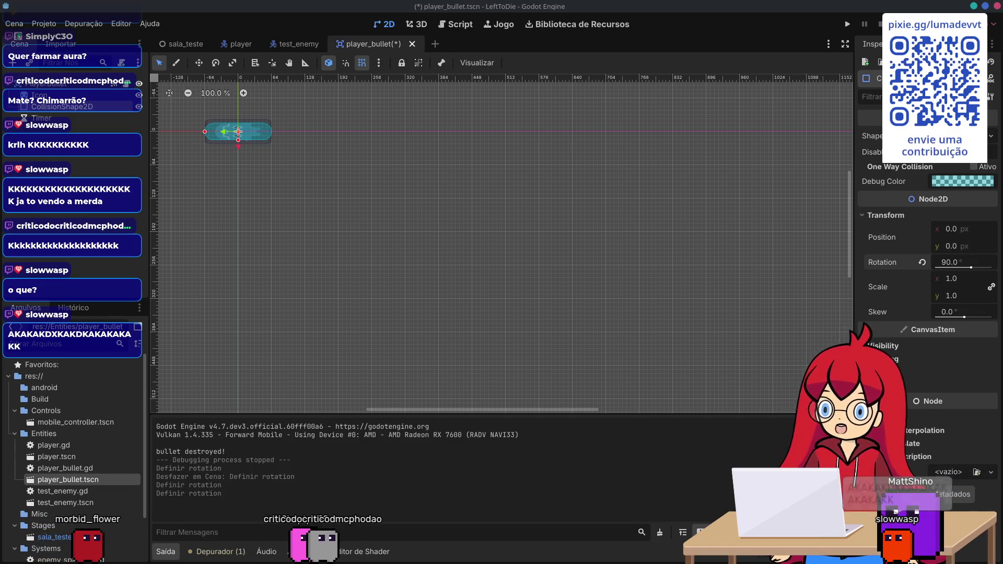
- Return to Godot, save the player_bullet scene and launch the game
key(alt+Tab)
key(alt+Tab)
key(alt+Tab)
key(alt+Tab)
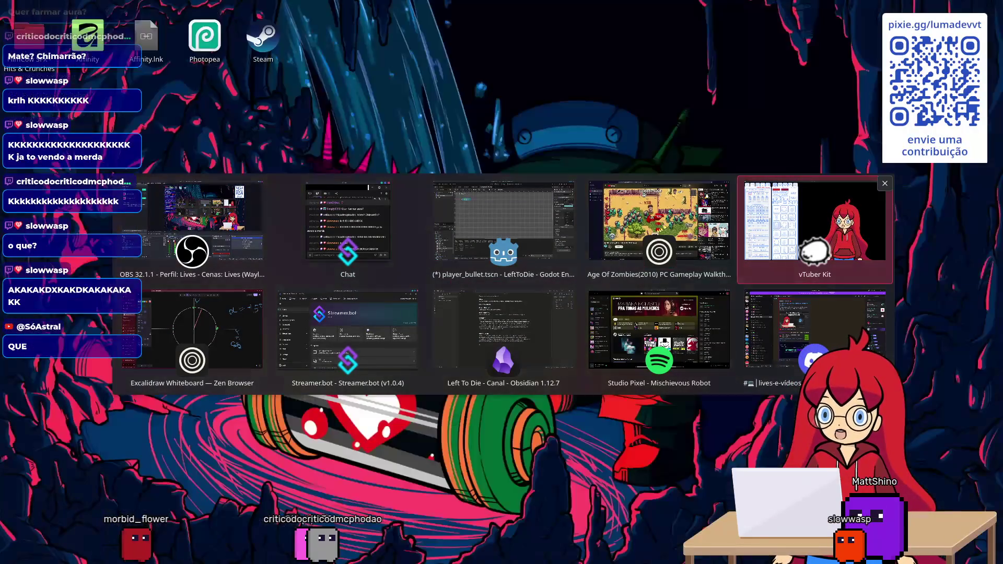
key(alt+shift+Tab)
key(alt+shift+Tab)
key(alt+shift+Tab)
key(alt+Tab)
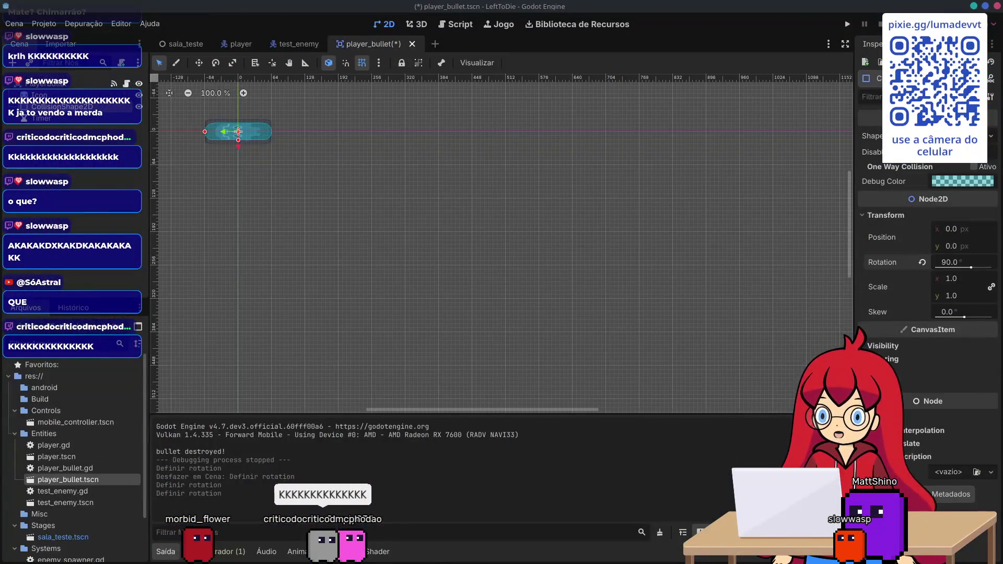
key(alt+Tab)
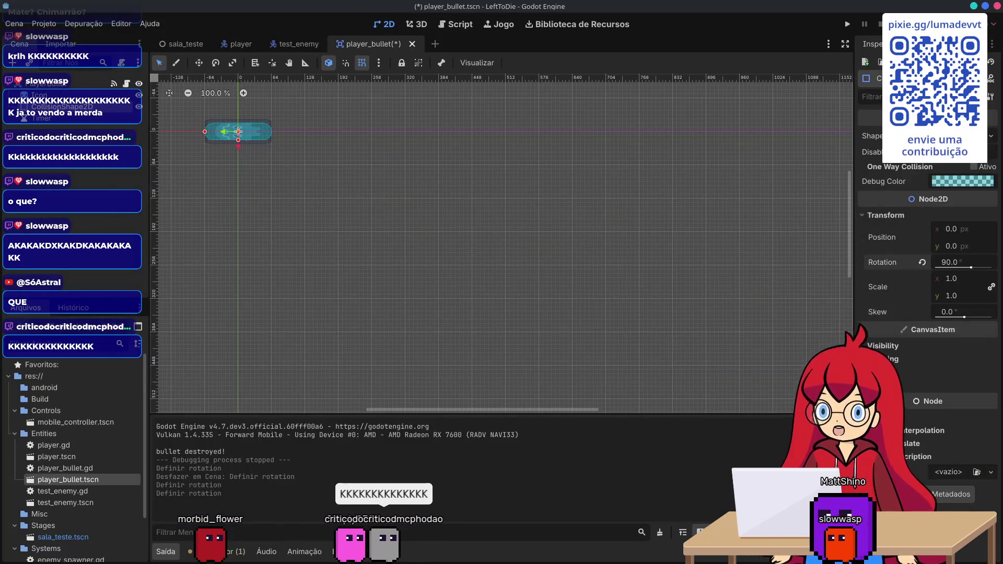
key(ctrl+s)
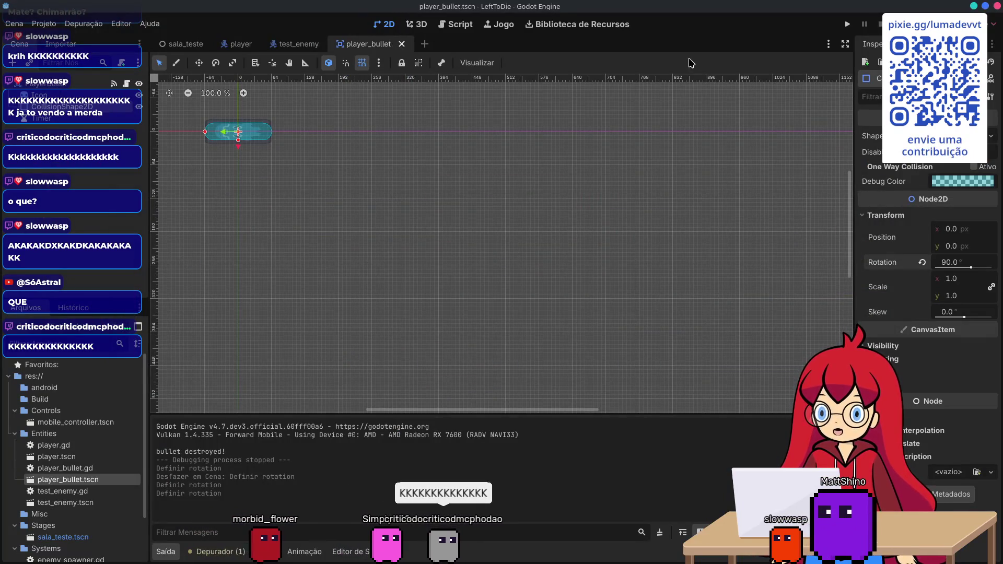
click(850, 23)
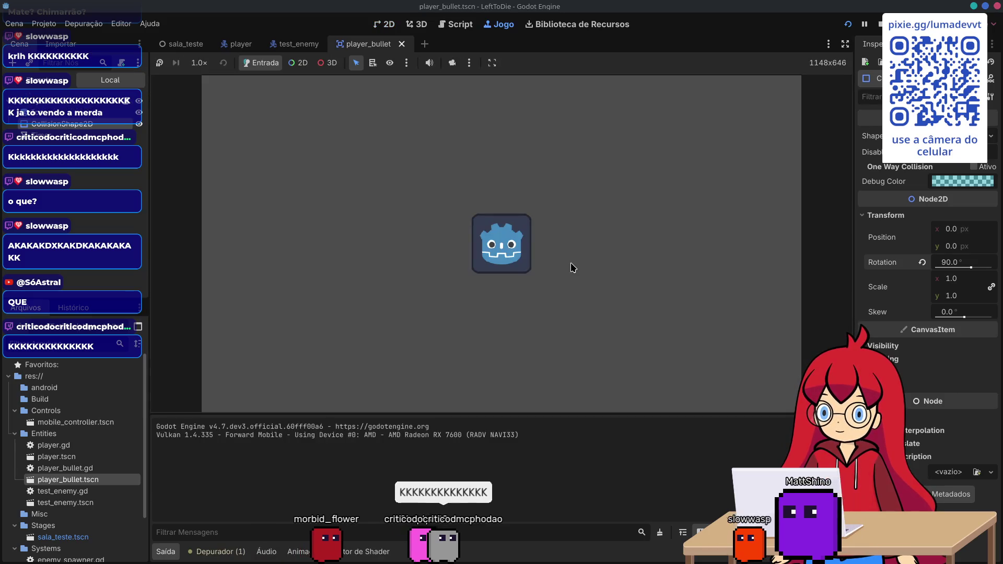
- Steer the player with WASD so its bullets down the chasing enemies, briefly checking the reference video
key(d)
key(w)
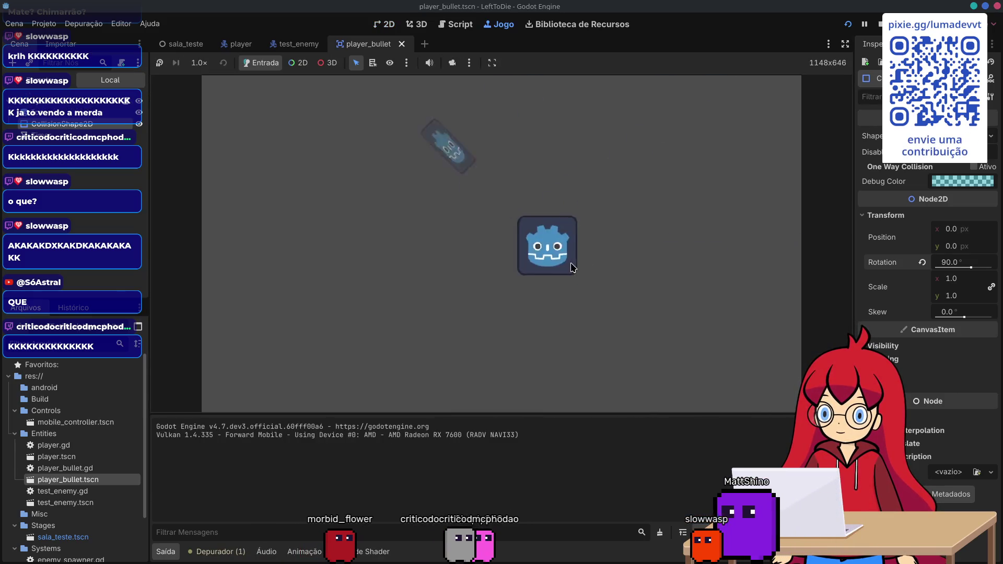
key(a)
key(s)
key(w)
key(a)
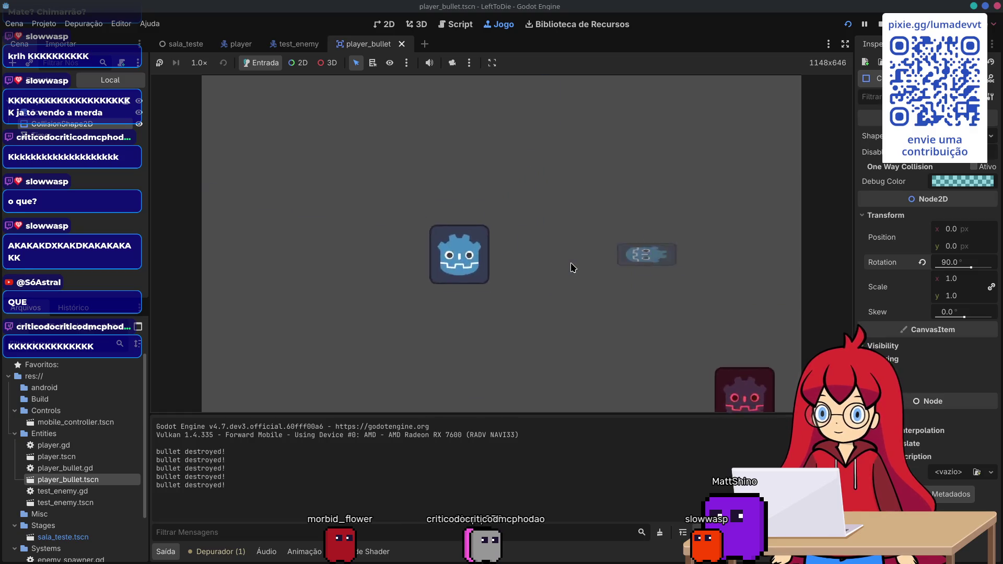
key(d)
key(a)
key(d)
key(w)
key(a)
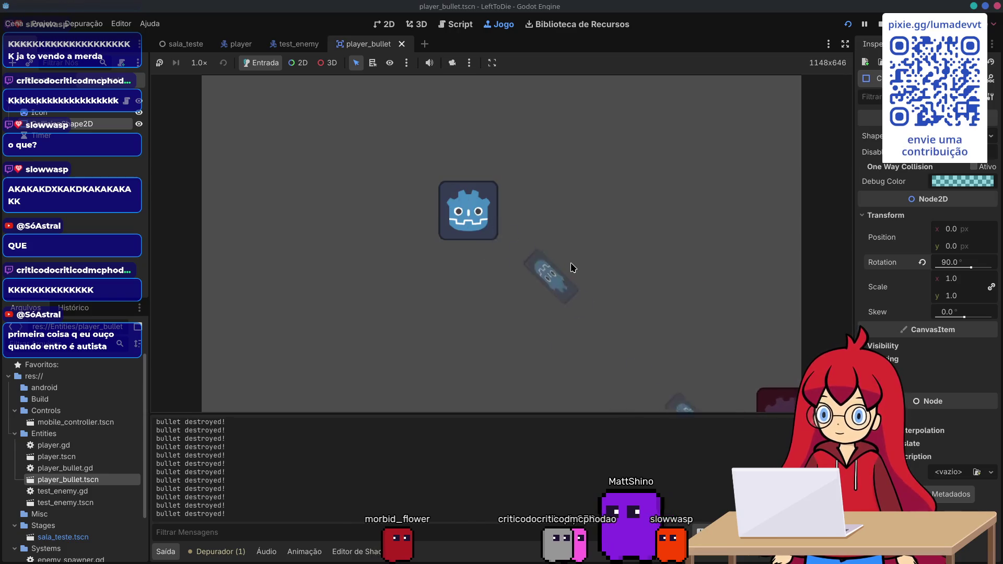
key(s)
key(d)
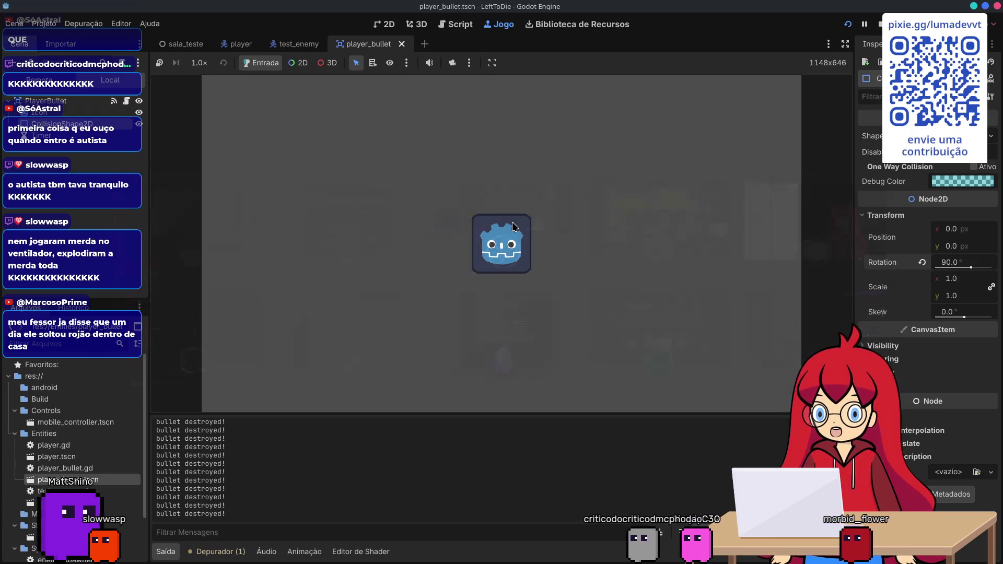
key(alt+Tab)
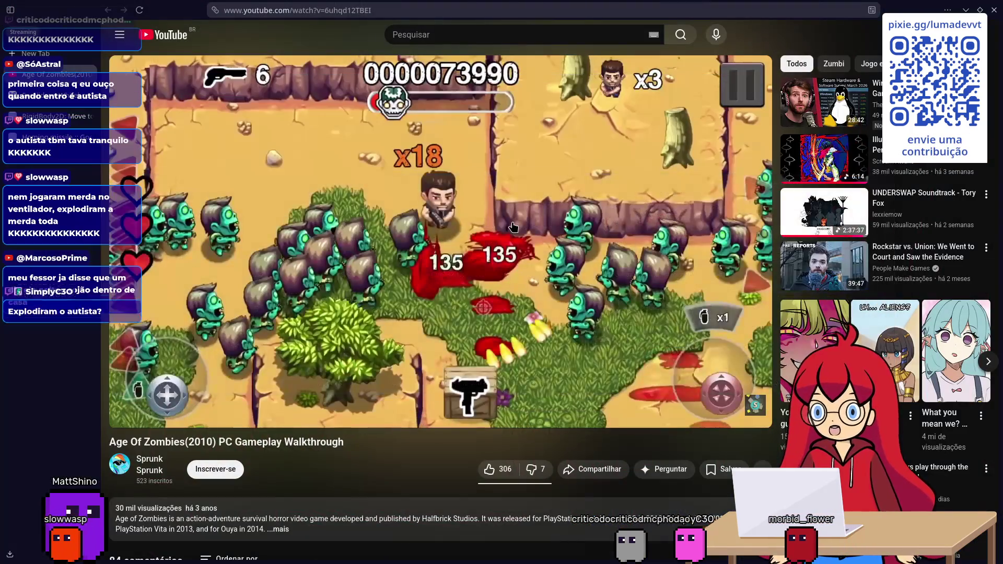
key(alt+Tab)
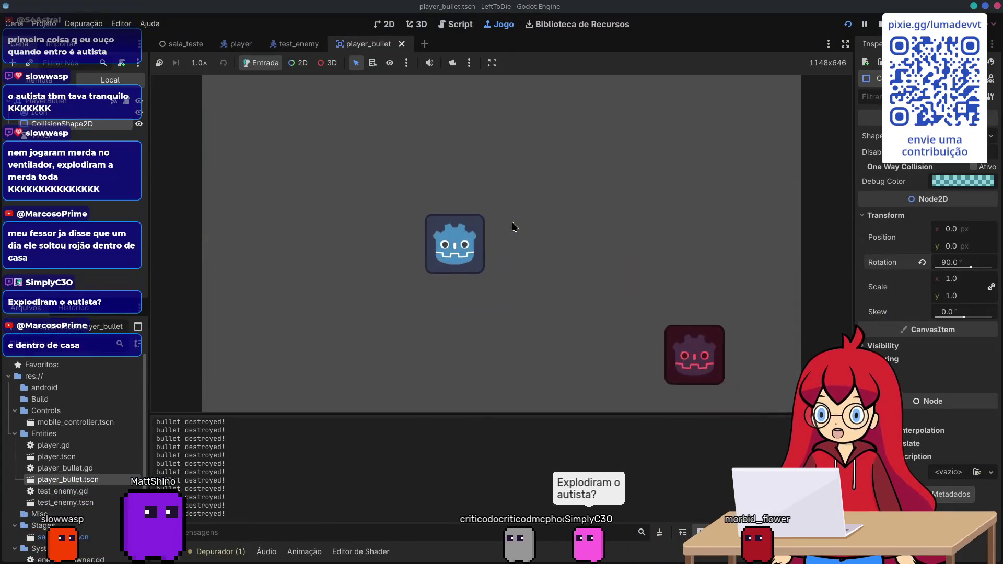
- Move the player right, up, down and diagonally with WASD while it auto-fires at enemies
key(d)
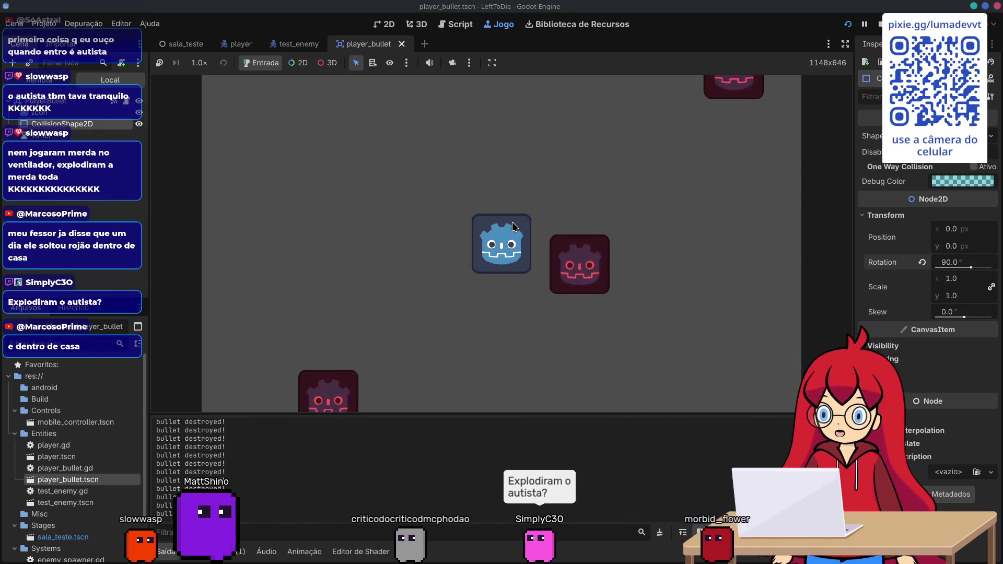
key(w)
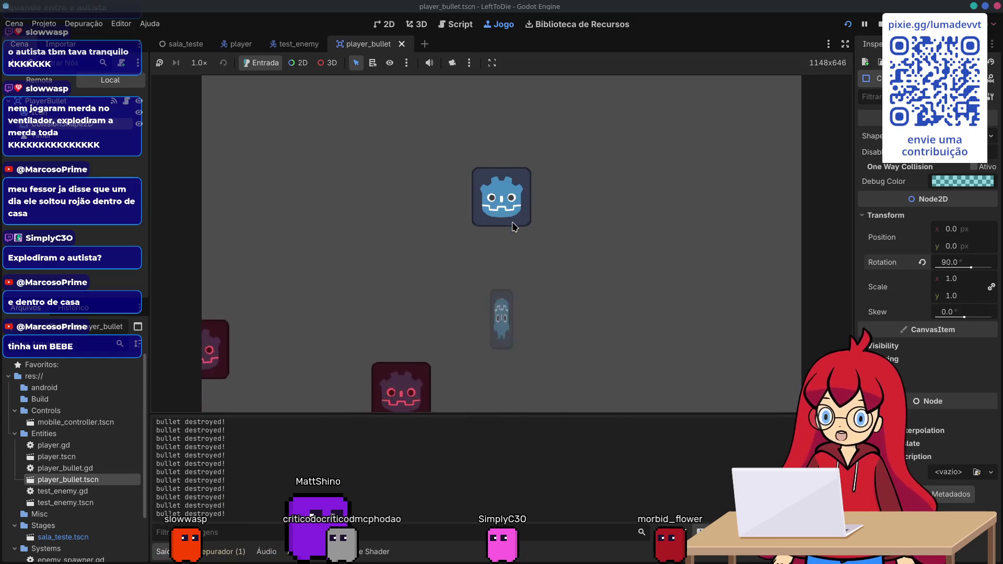
key(s)
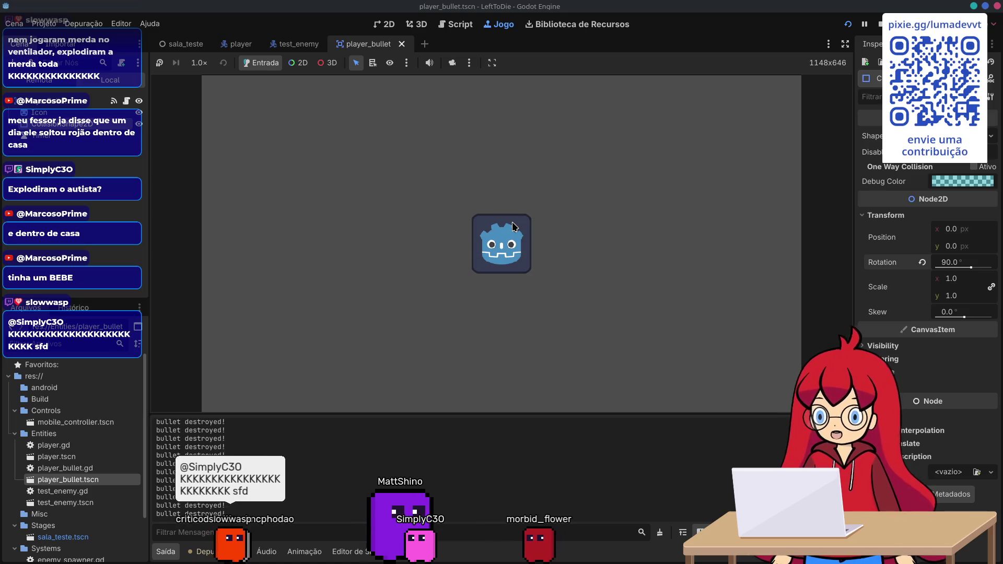
key(a)
key(s)
key(a)
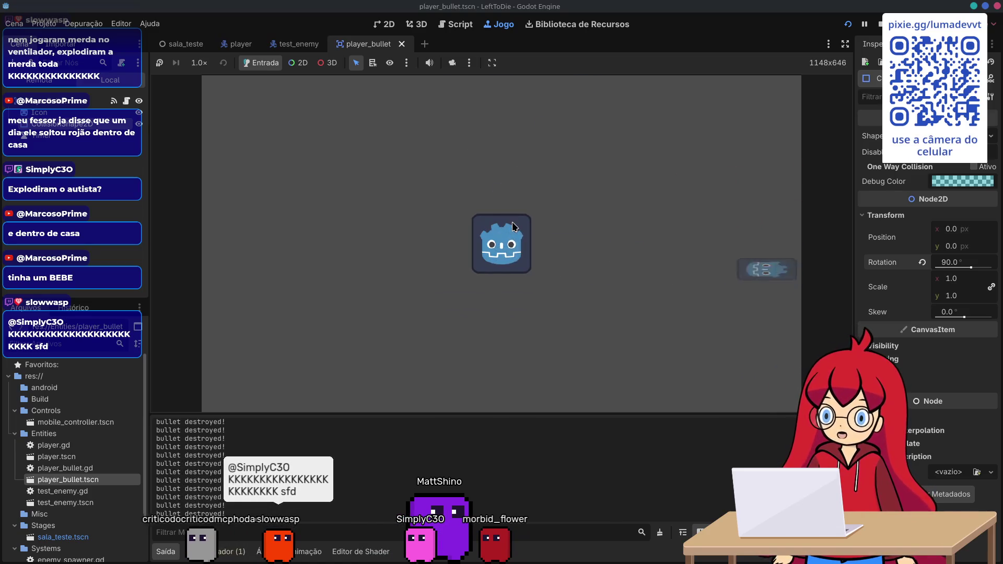
key(w)
key(d)
key(s)
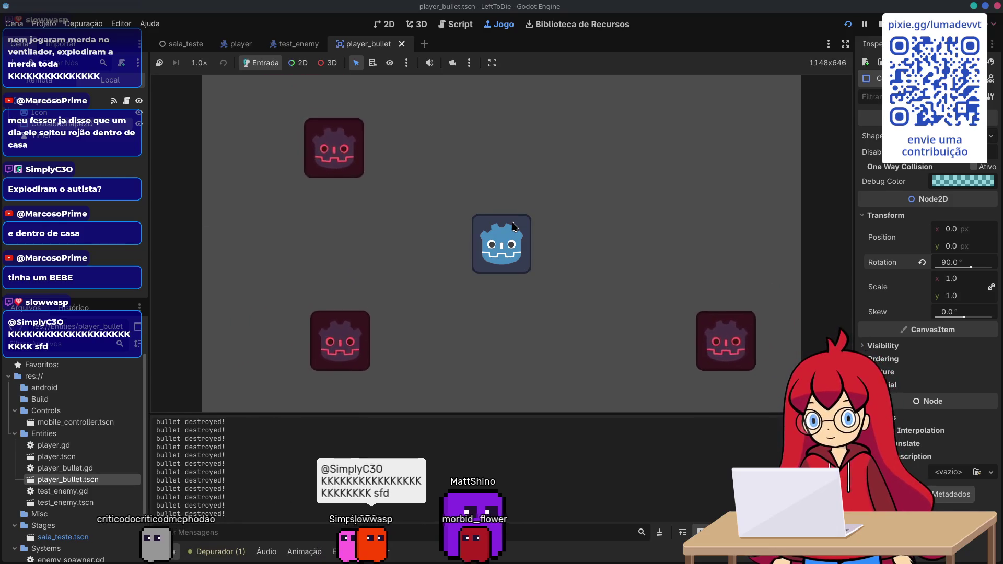
key(d)
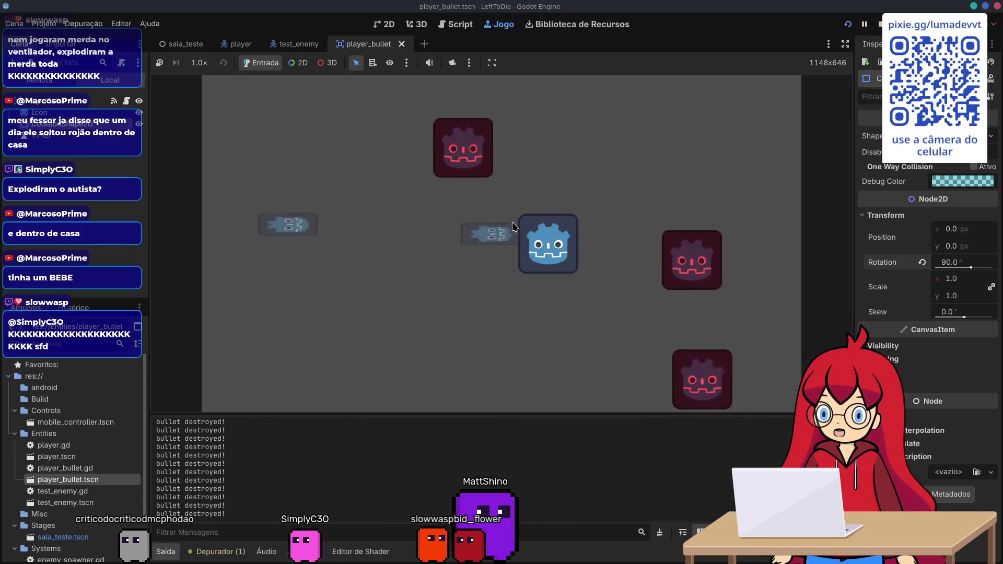
key(a)
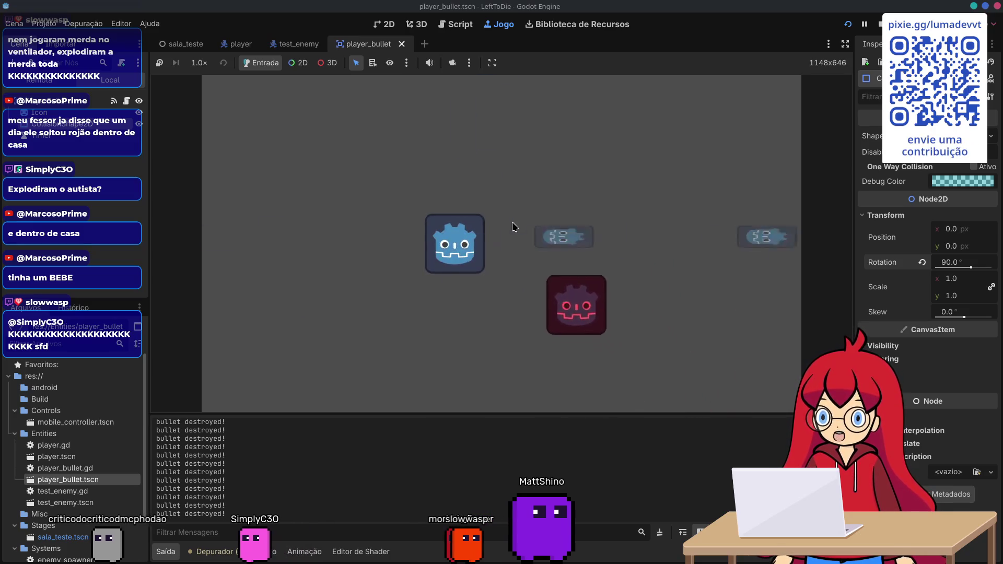
key(w)
key(d)
key(s)
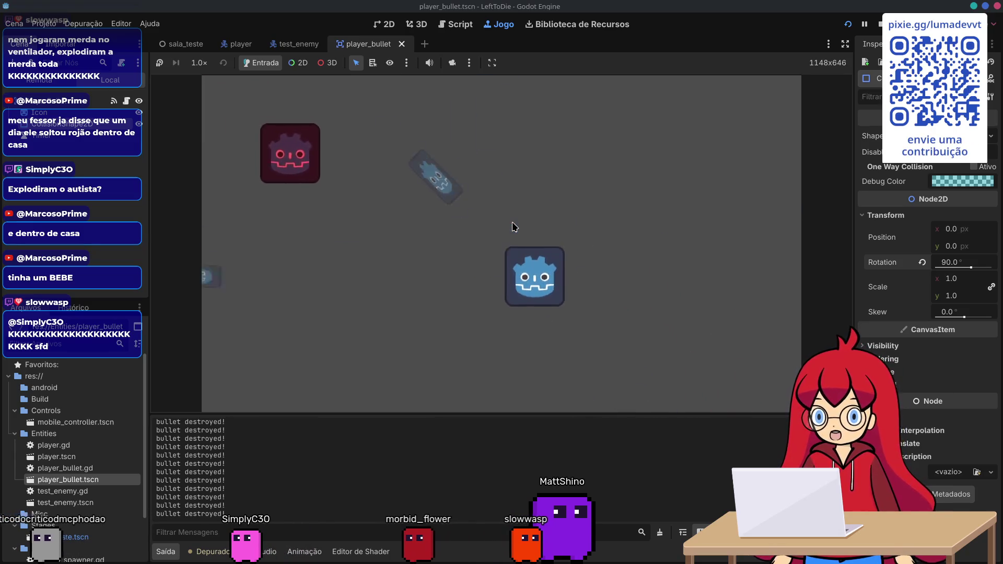
- Keep steering the player up, left, down and right to clear enemies, then stop the game
key(w)
key(a)
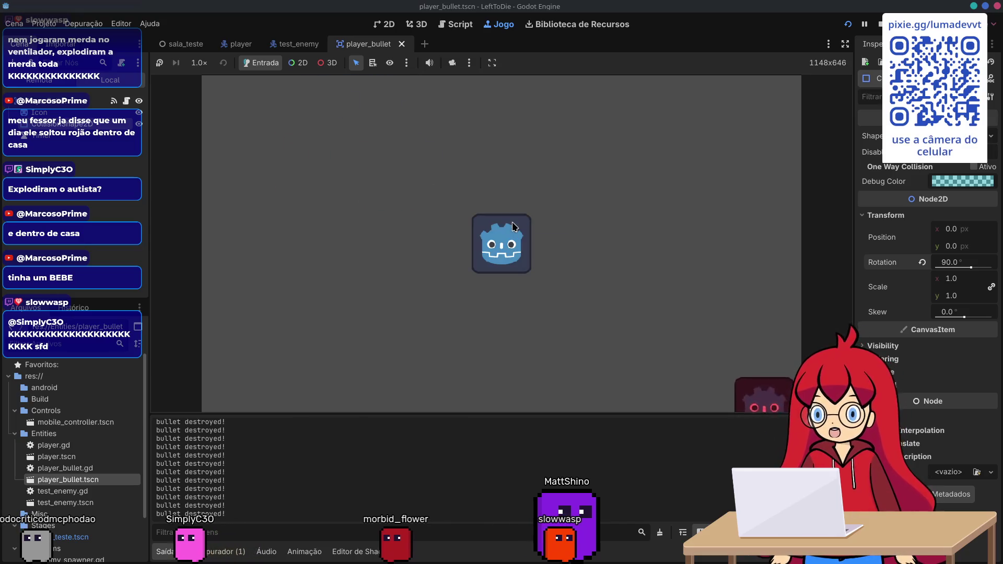
key(a)
key(w)
key(d)
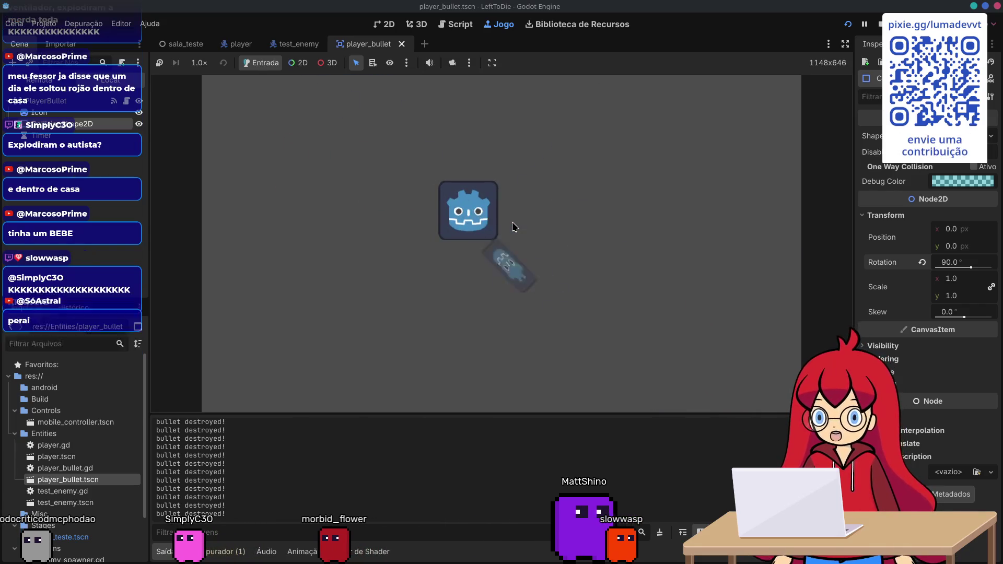
key(s)
key(d)
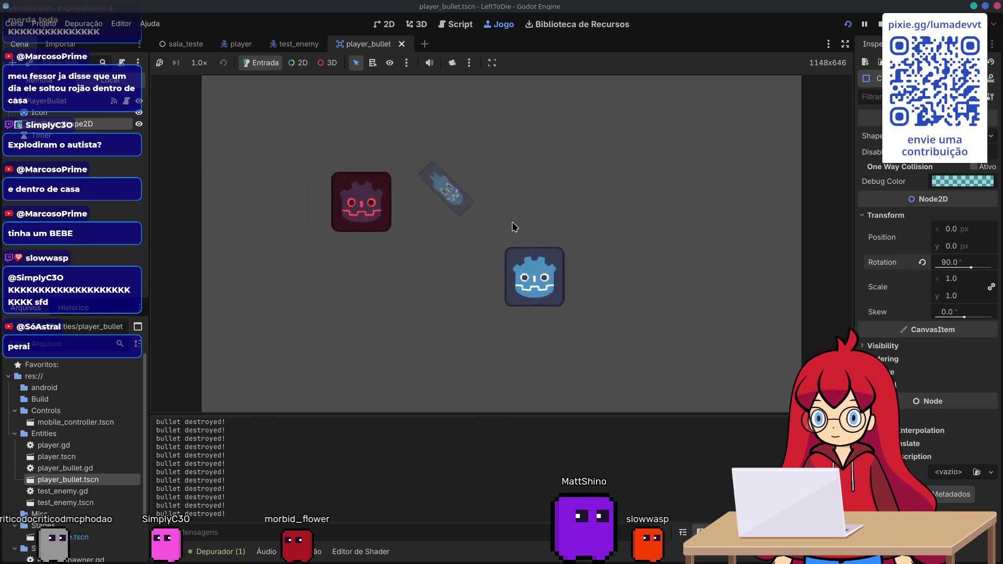
key(w)
key(s)
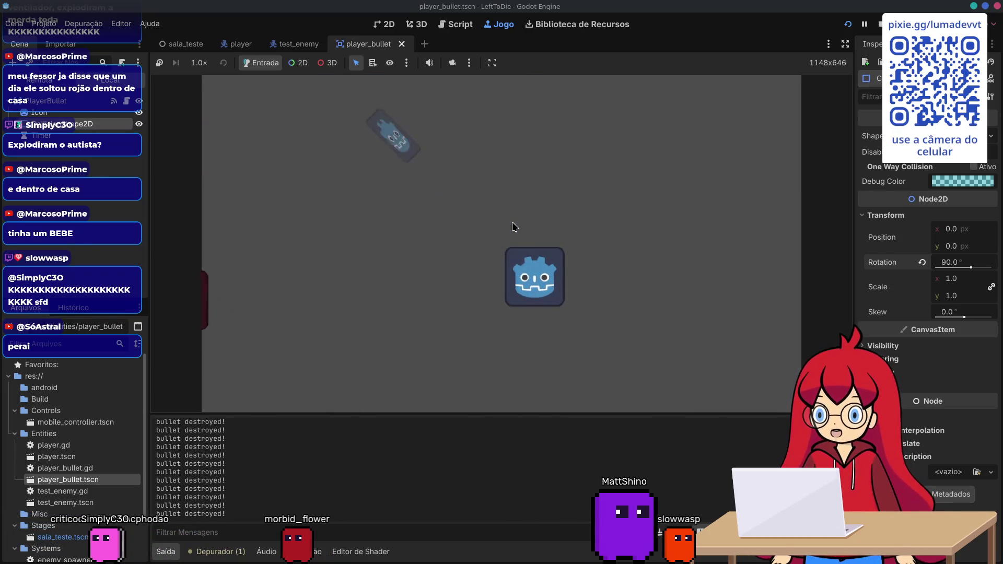
key(w)
key(a)
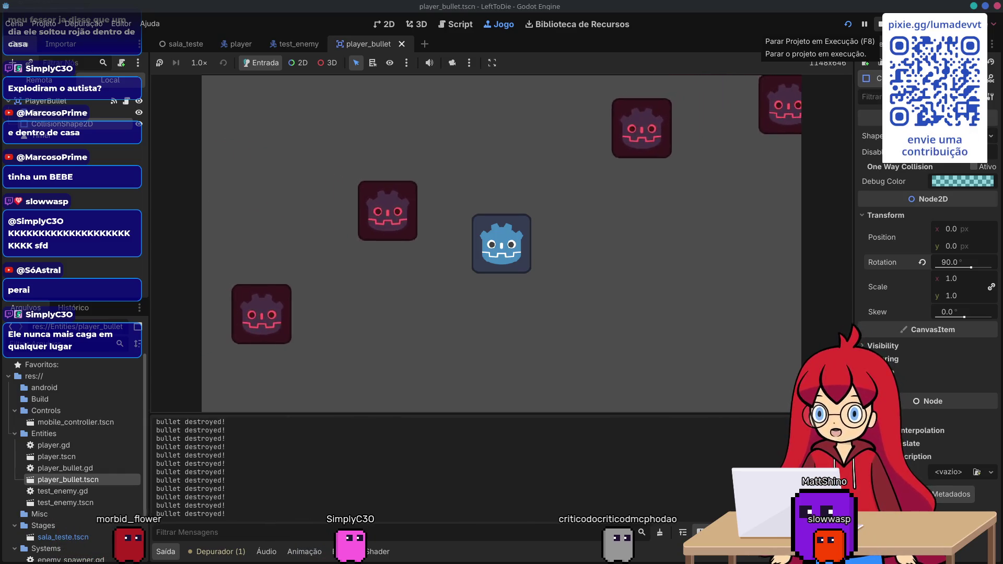
click(879, 24)
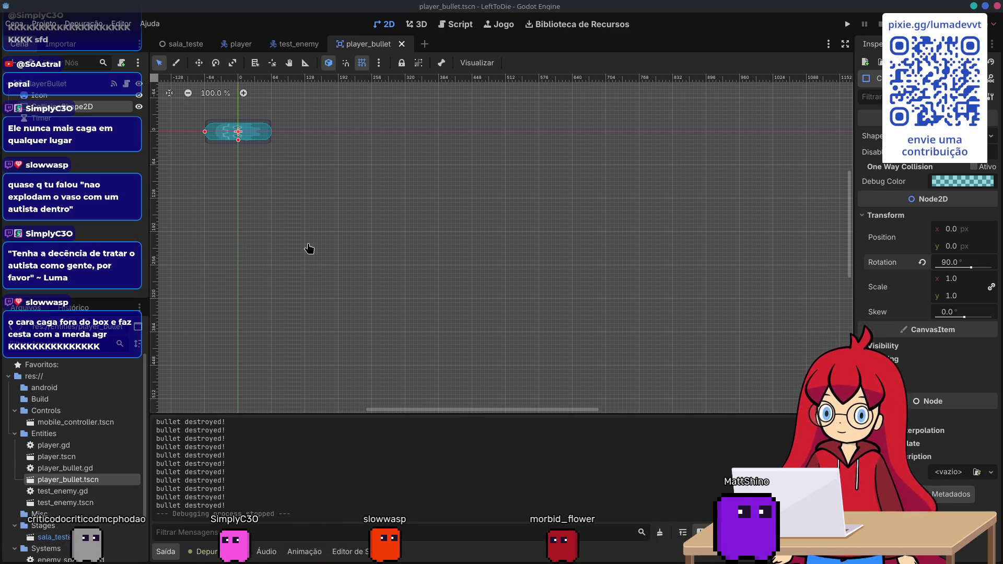
- Return to Godot and open the player.tscn scene tab in the 2D editor
key(alt+Tab)
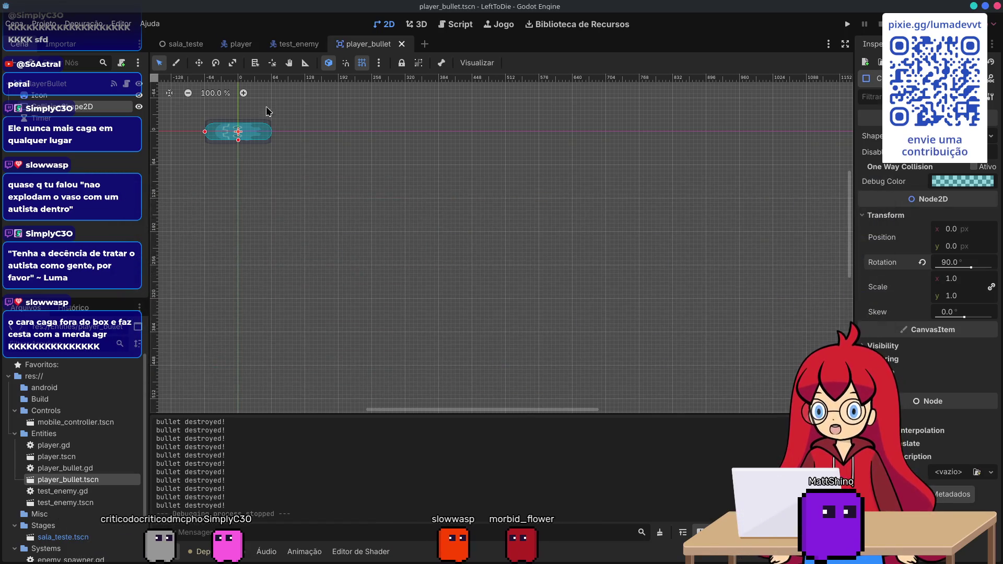
click(238, 44)
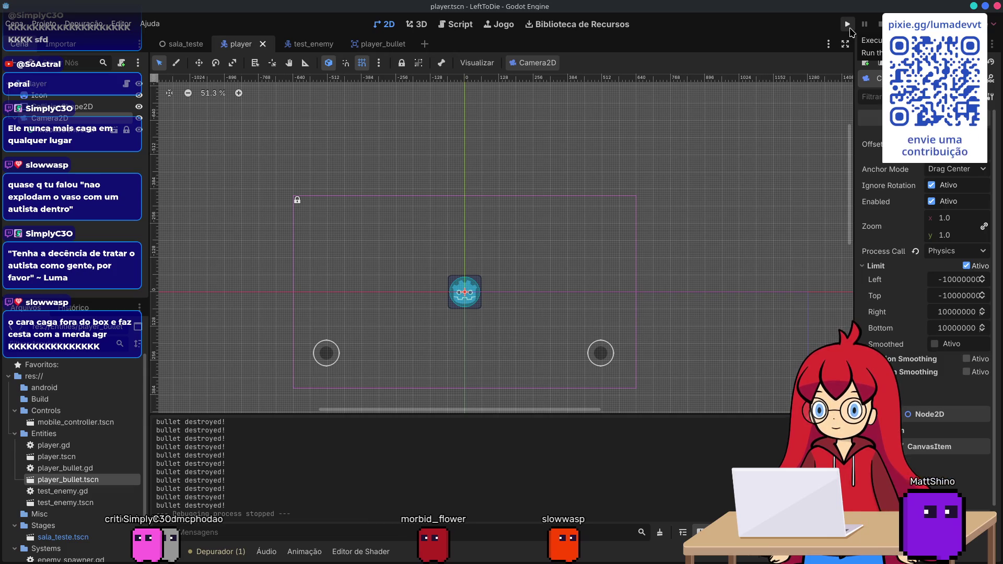
- Run the project, watch bullets hit enemies, then stop it with F8
click(848, 26)
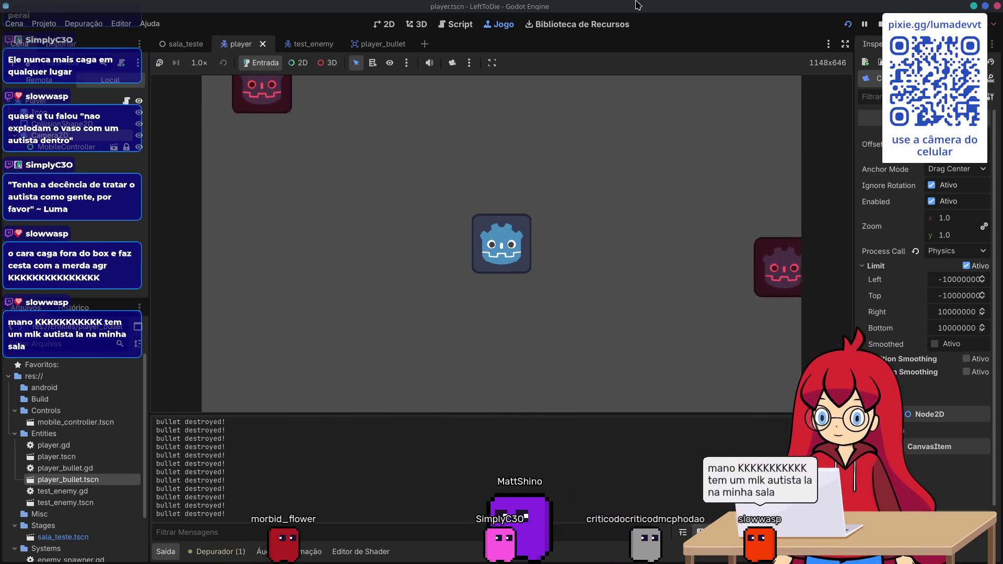
key(F8)
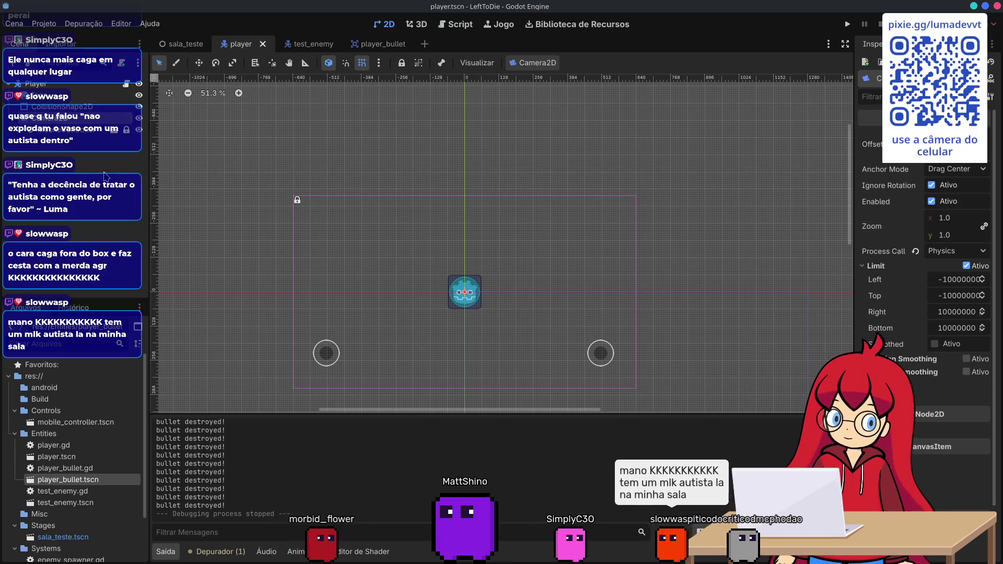
- Open player.gd, scroll to the top of its code, and glance at the Age of Zombies reference video
click(312, 44)
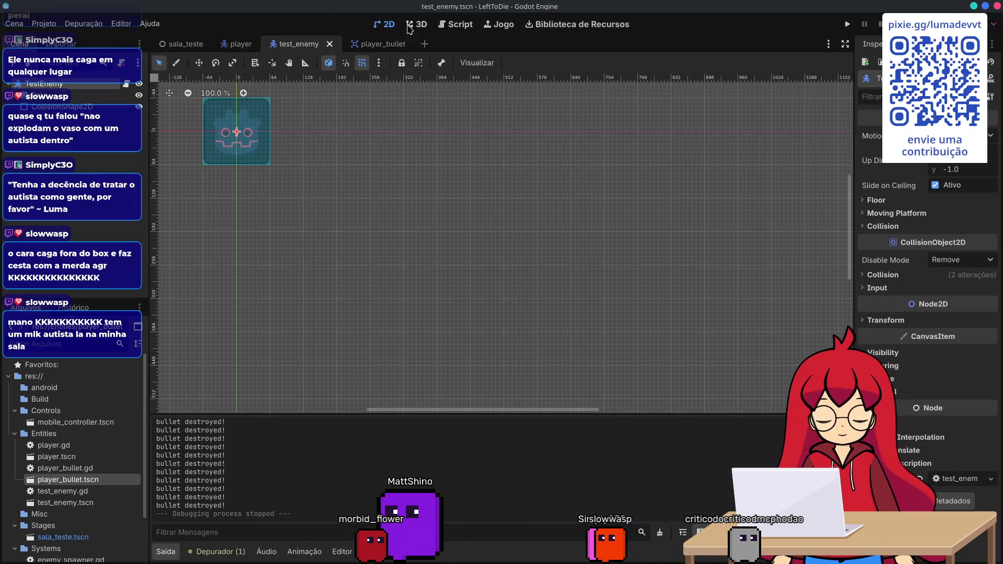
click(452, 25)
scroll(527, 181, up, 5)
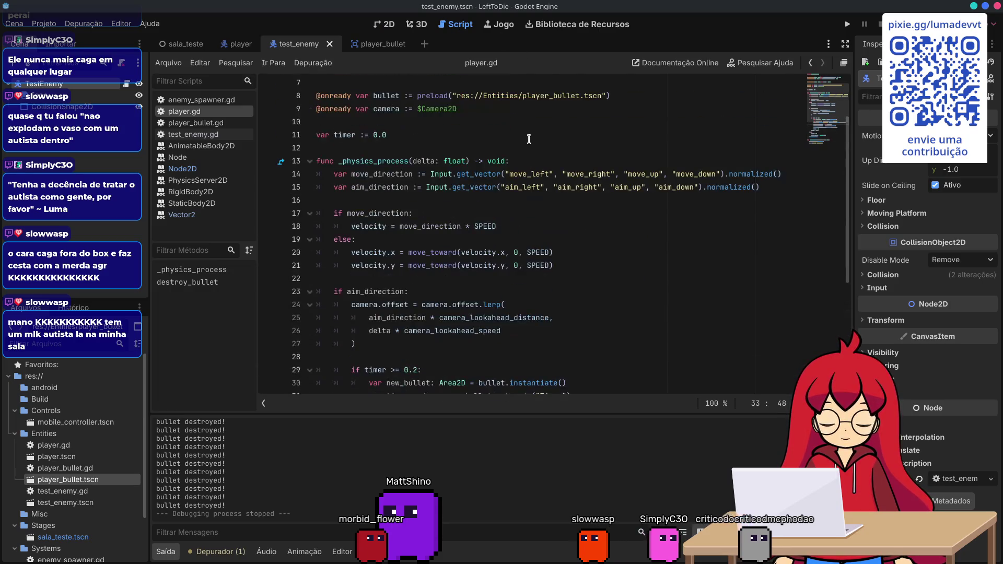
scroll(391, 177, up, 2)
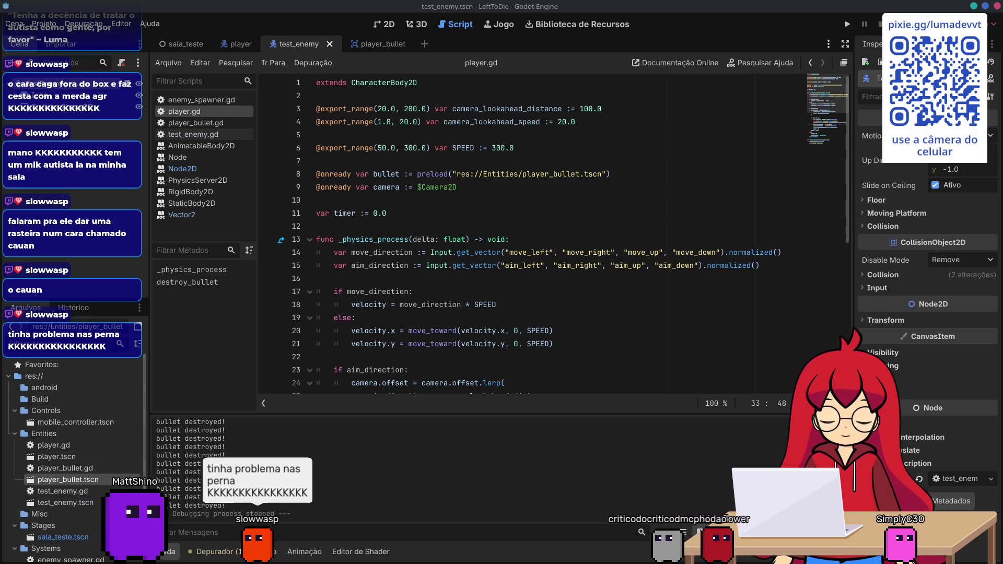
key(alt+Tab)
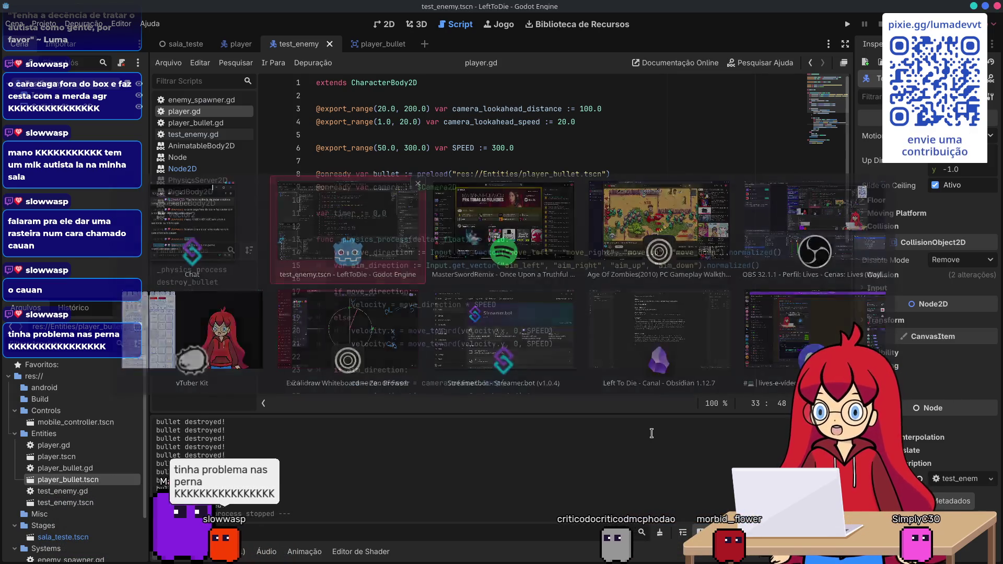
key(alt+Tab)
key(alt+Tab)
key(alt+Tab)
key(alt+Tab)
key(alt+Tab)
key(alt+Tab)
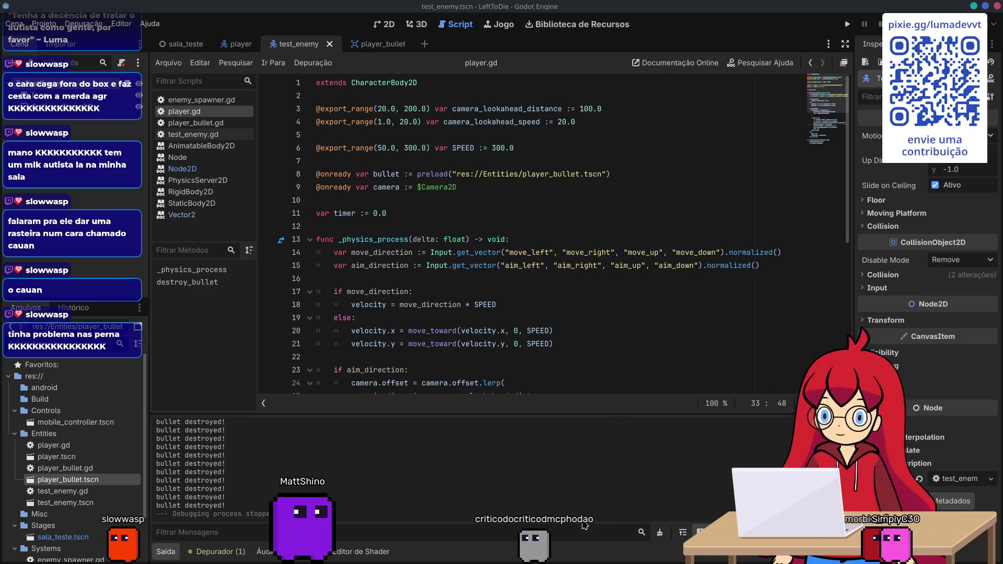
- Select the else branch through move_and_slide() in player.gd to inspect it, then clear the selection
mouse_move(608, 560)
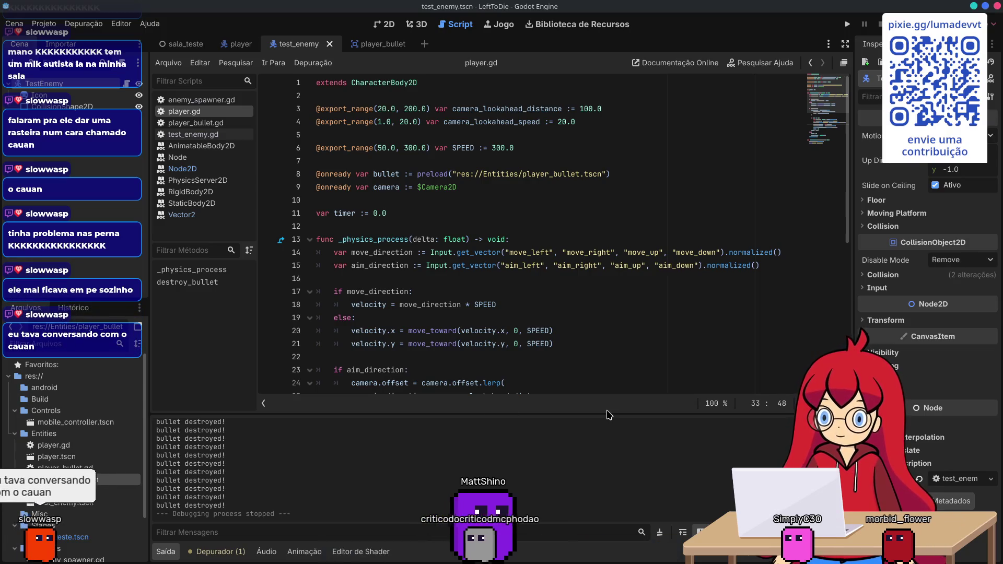
scroll(600, 344, down, 7)
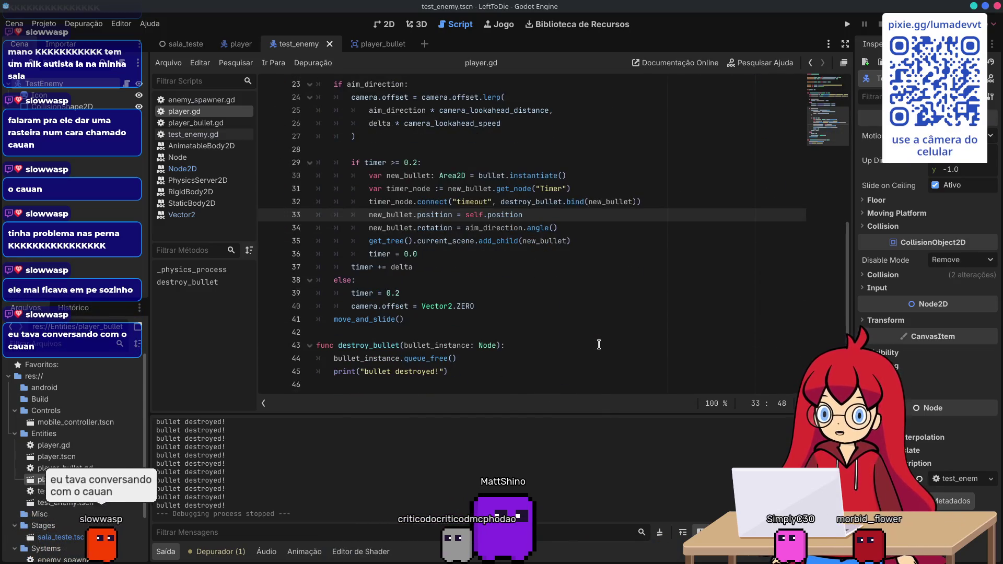
scroll(598, 344, up, 1)
mouse_move(596, 358)
mouse_down()
mouse_move(465, 319)
mouse_move(485, 349)
mouse_up()
click(462, 322)
click(408, 358)
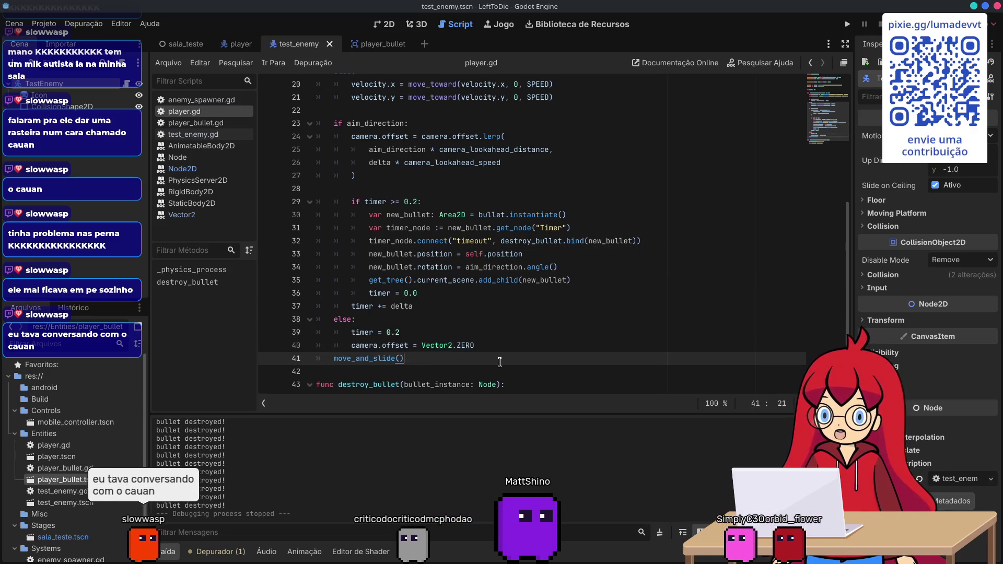
mouse_move(407, 359)
mouse_down()
mouse_move(340, 308)
mouse_move(337, 124)
mouse_move(344, 308)
mouse_move(312, 186)
mouse_move(316, 111)
mouse_up()
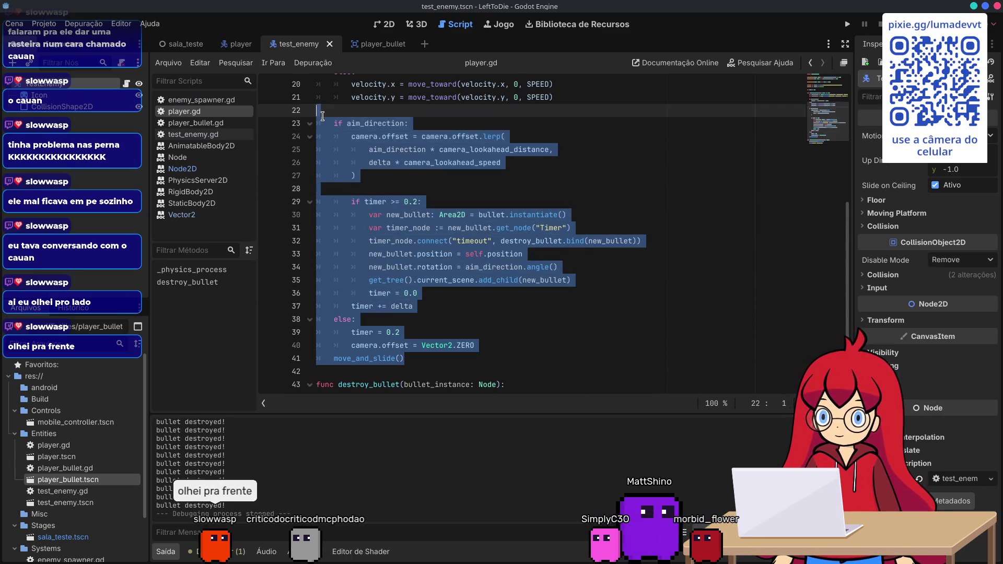
scroll(372, 202, up, 5)
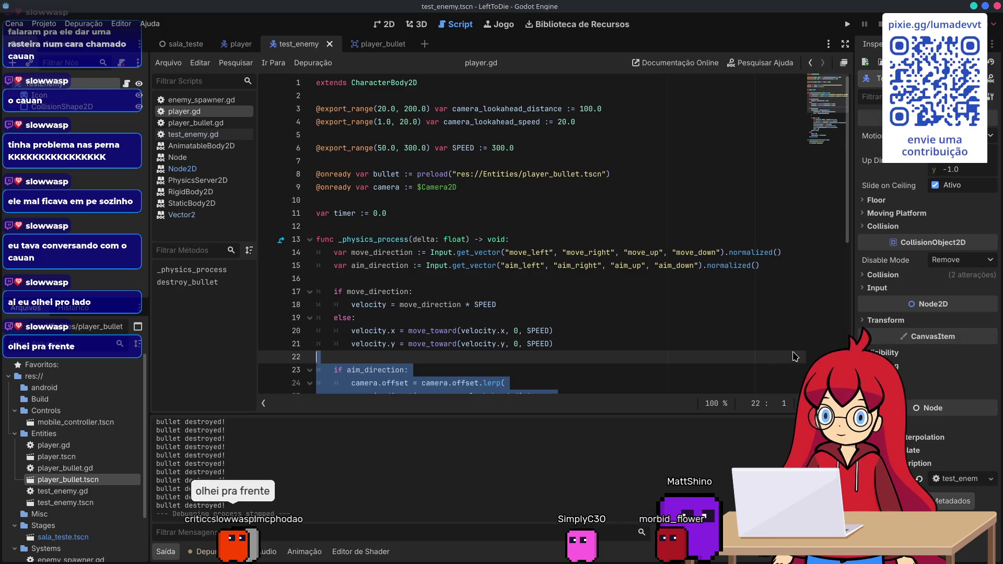
click(678, 286)
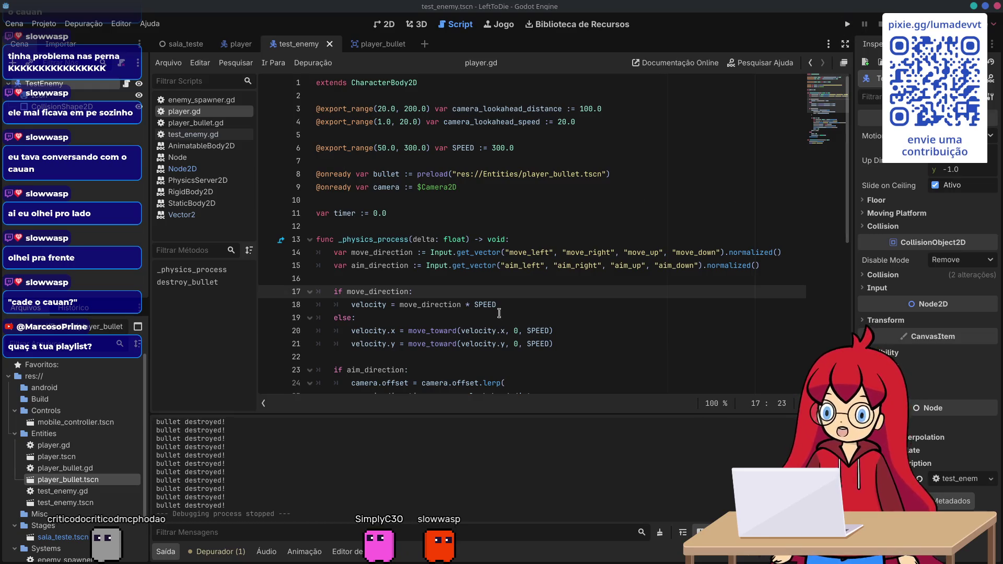
- Show the debugger's Erros (1) list of reported errors and warnings
scroll(125, 502, down, 3)
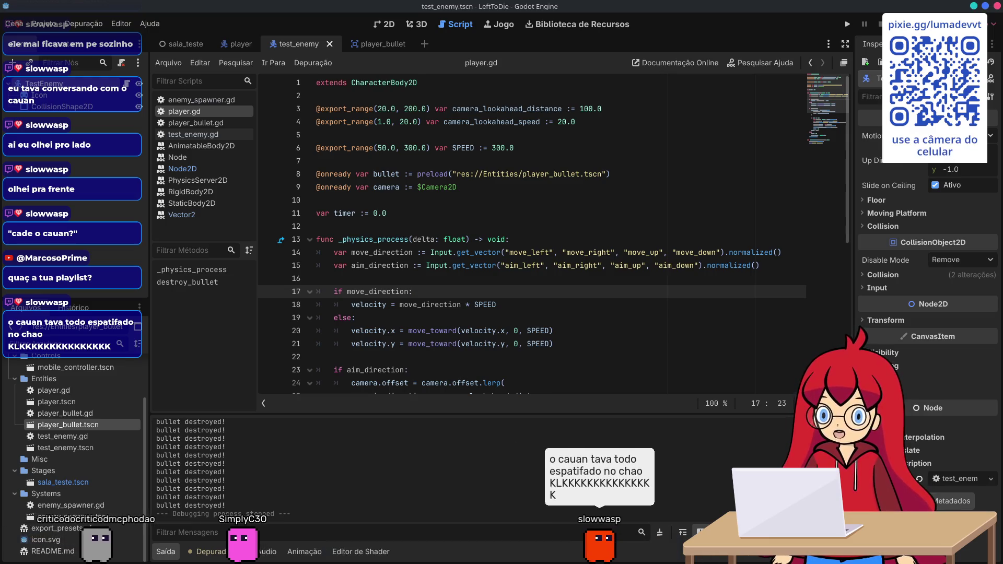
click(224, 552)
click(272, 421)
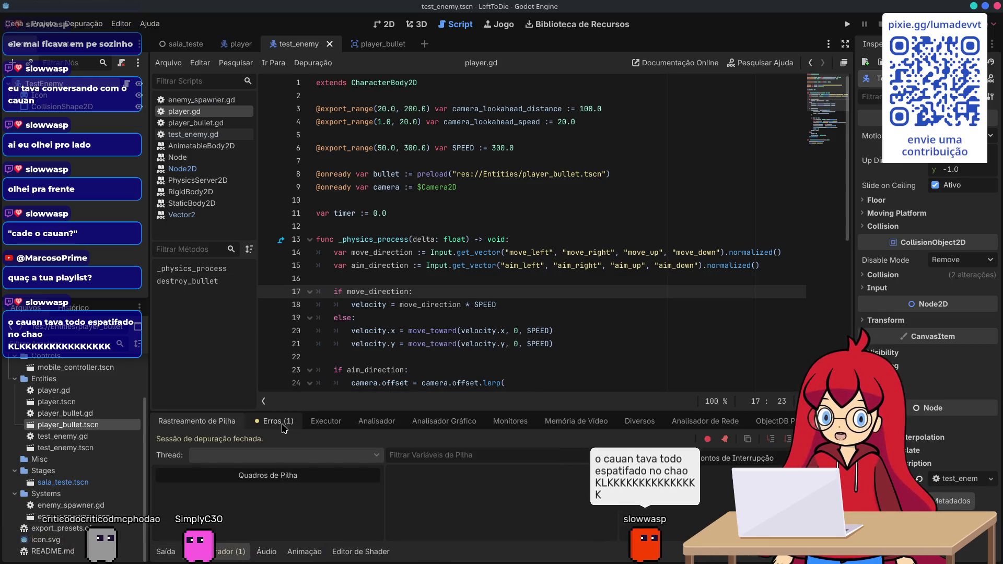
- Jump from the unused 'delta' warning to line 8 of test_enemy.gd, staying in Godot
double_click(318, 462)
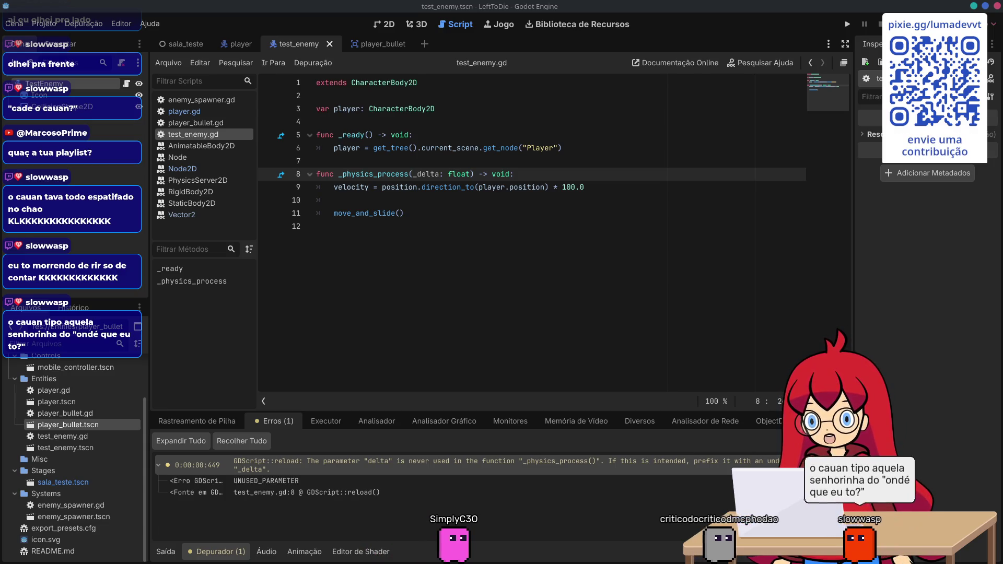
mouse_move(507, 560)
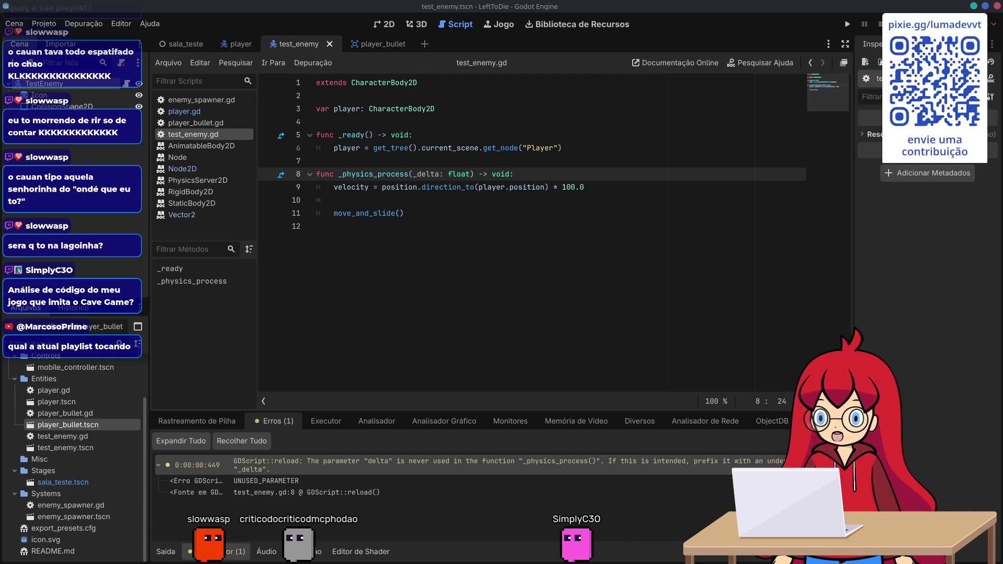
mouse_move(501, 563)
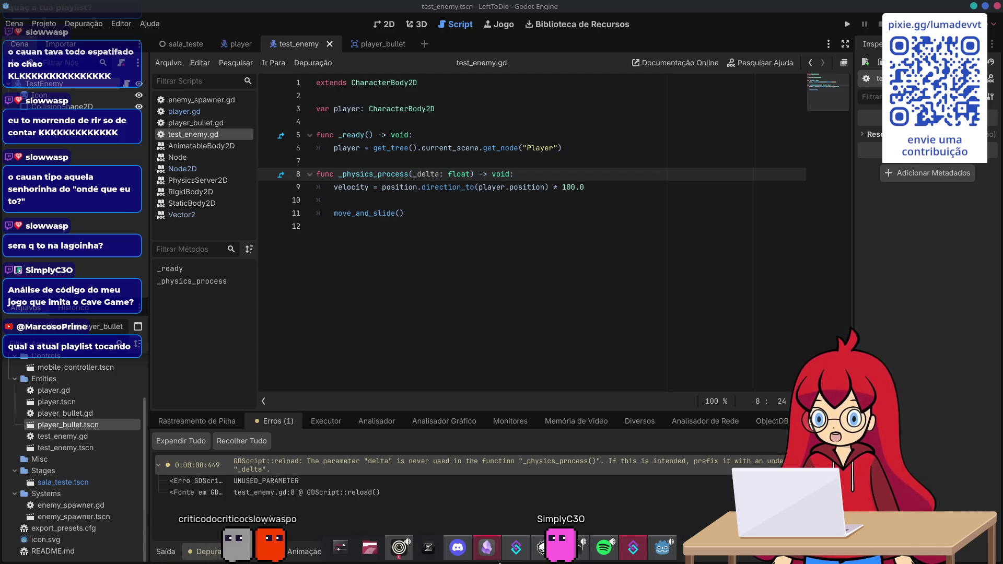
mouse_move(512, 562)
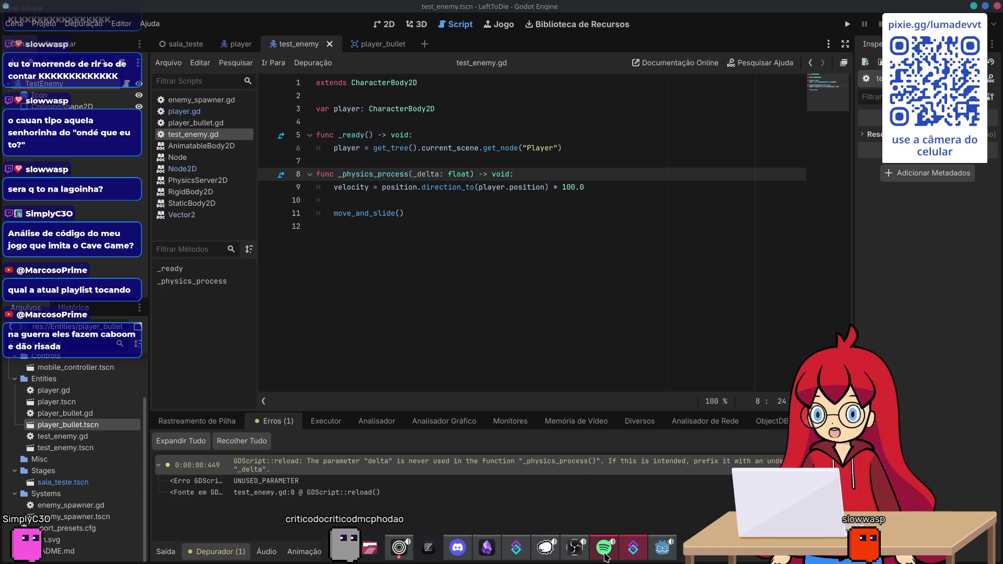
mouse_move(605, 558)
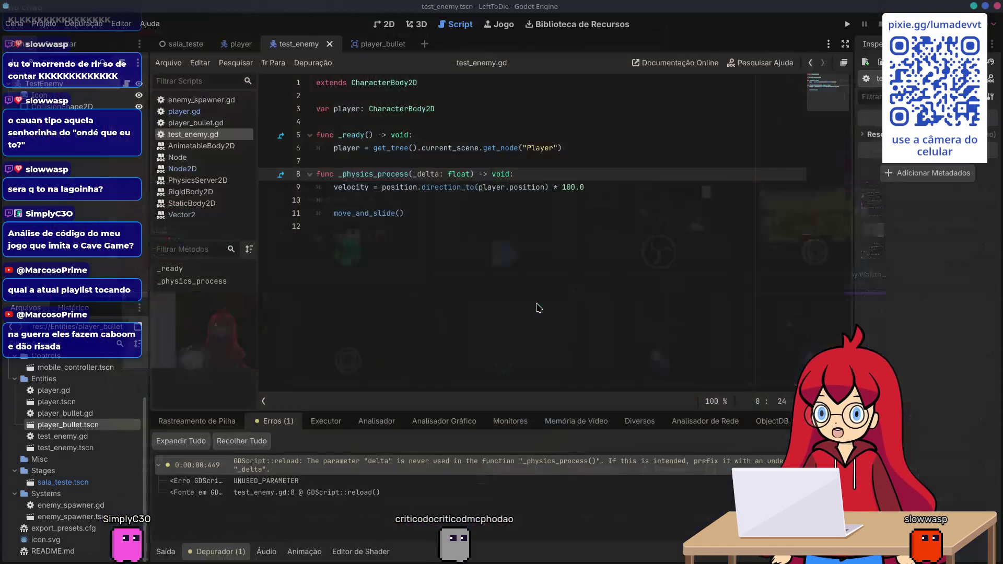
key(alt+Tab)
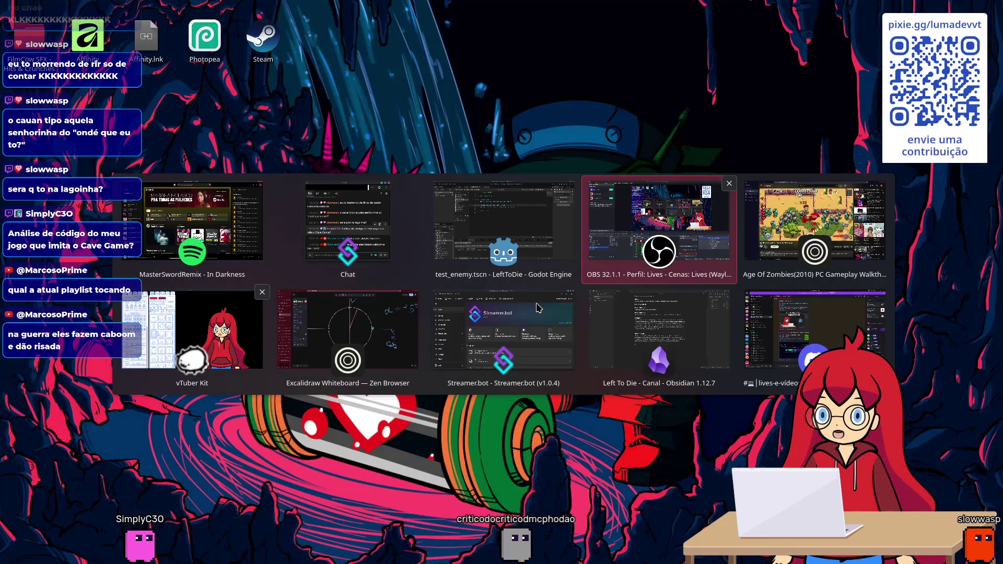
key(Escape)
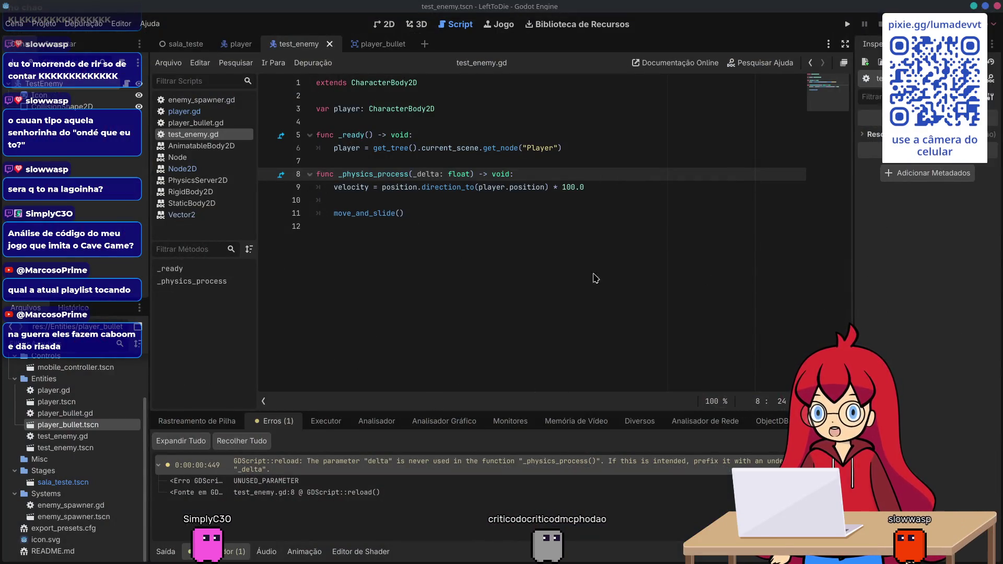
- Save with Ctrl+S, collapse the delta warning entry, and start the game with Run
mouse_move(376, 563)
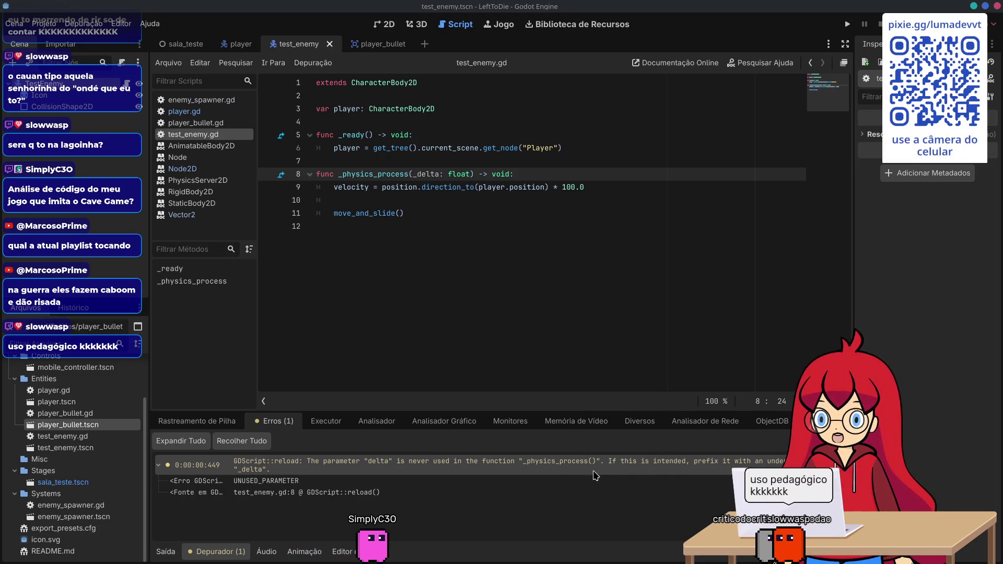
mouse_move(546, 563)
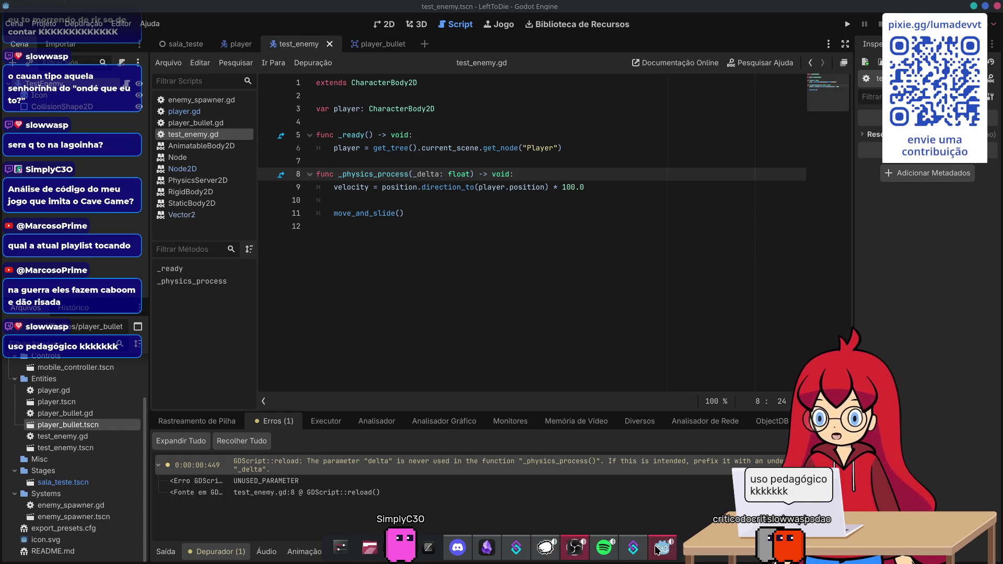
click(545, 261)
key(ctrl+s)
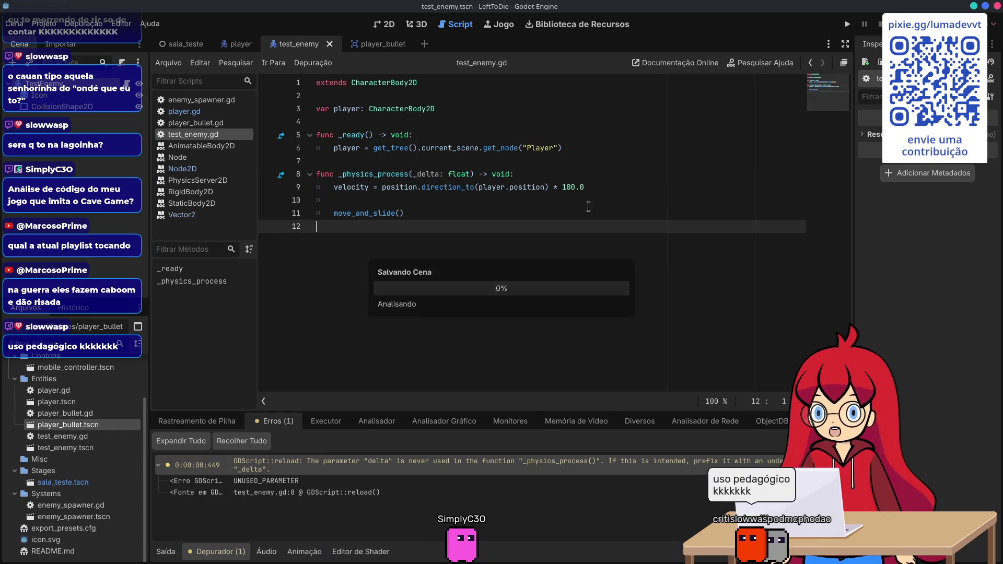
double_click(380, 466)
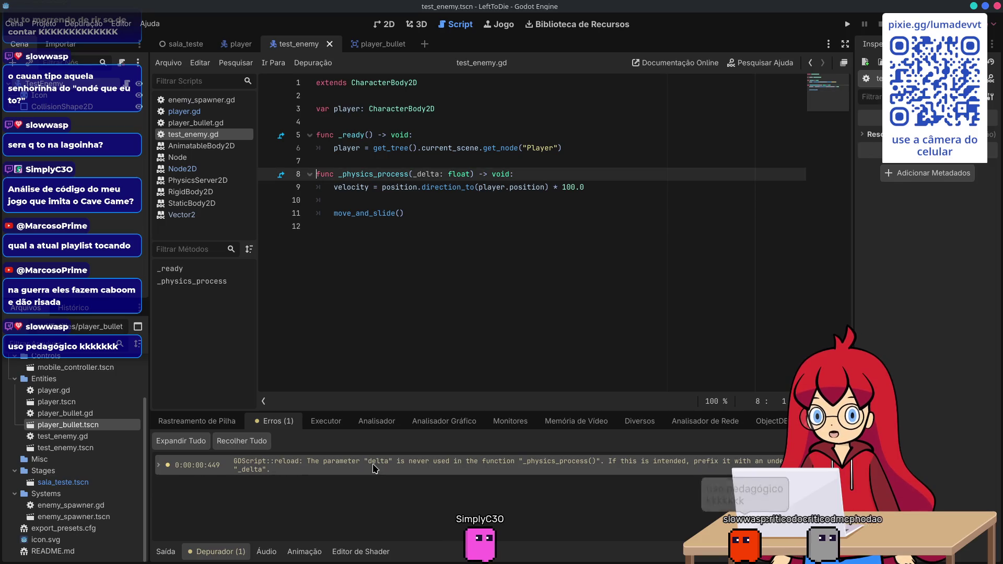
click(846, 26)
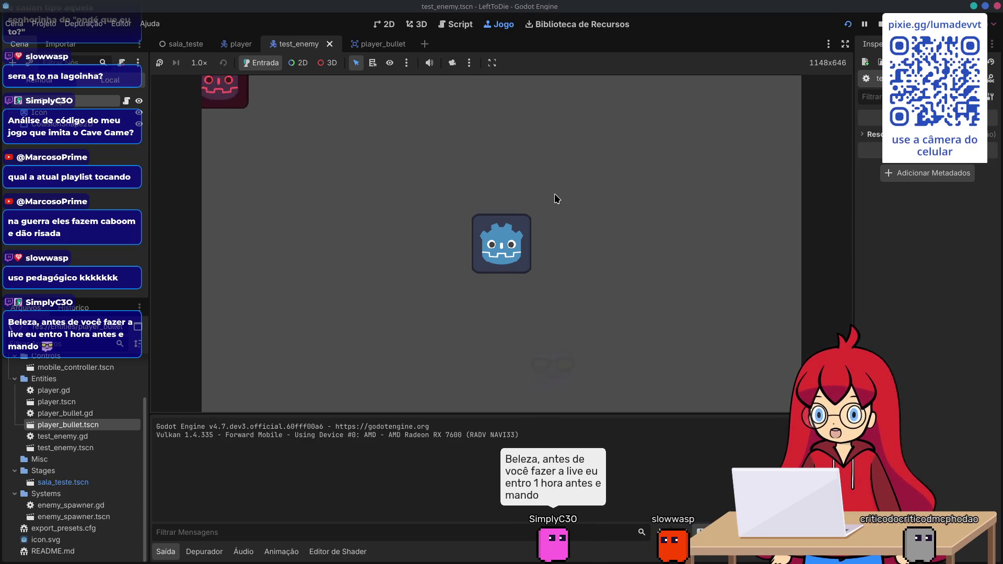
- Move the player up and to the right in the running game, shooting the chasing enemies
click(554, 193)
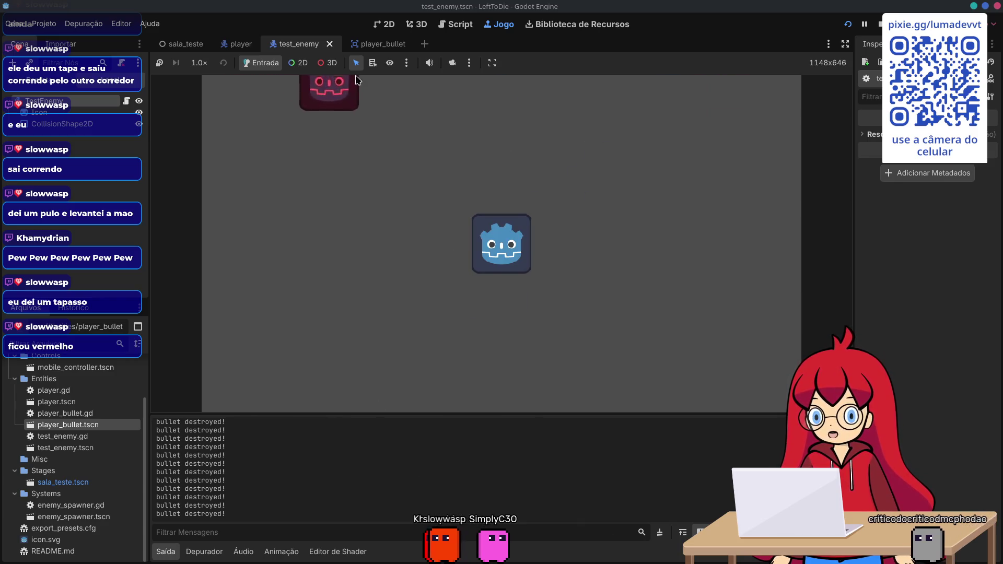
- Stop the running test game and return to the sala_teste scene in the 2D editor
click(880, 25)
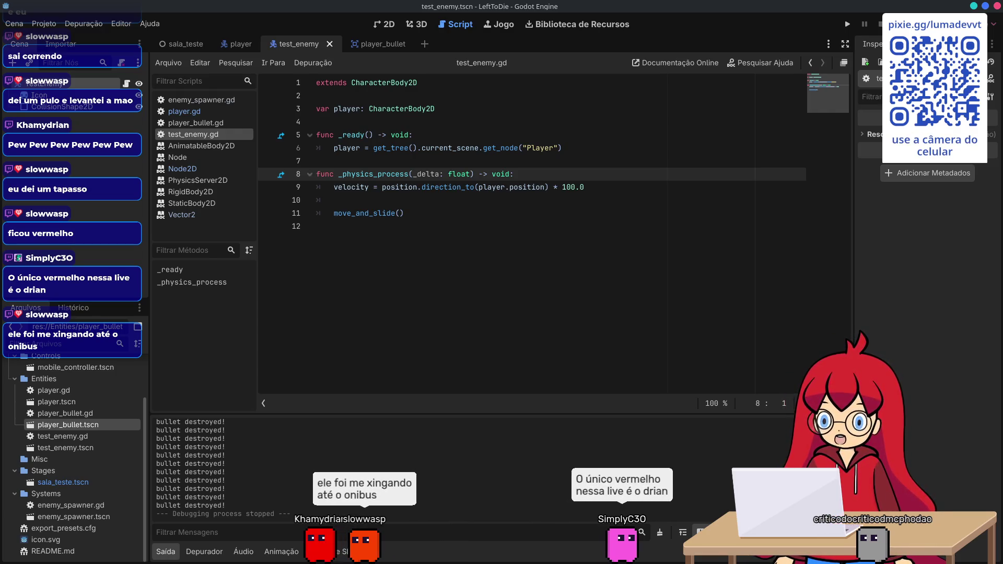
mouse_move(604, 548)
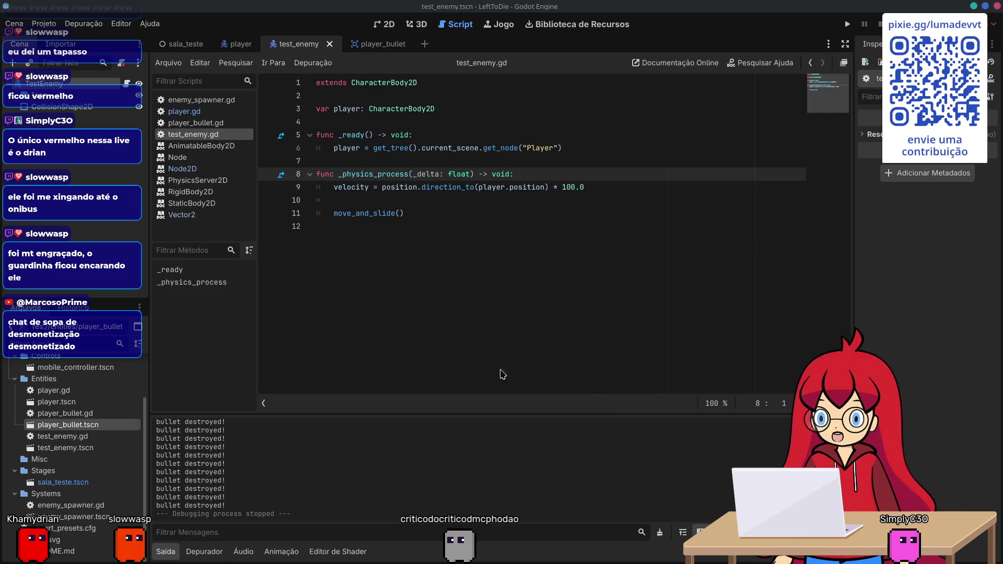
mouse_move(624, 563)
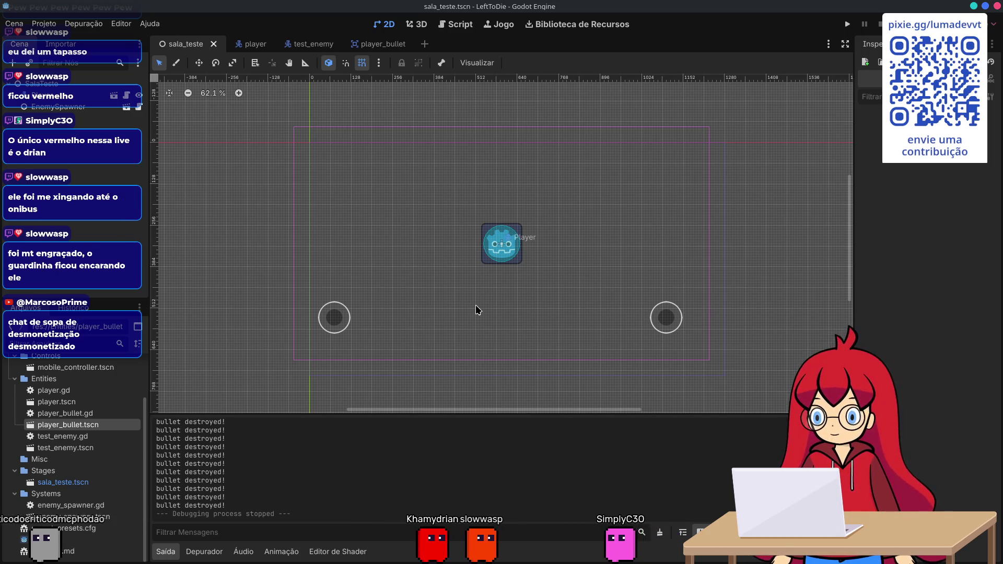
- Briefly bring up the window overview, then dismiss it back to the editor
key(alt+Tab)
key(Escape)
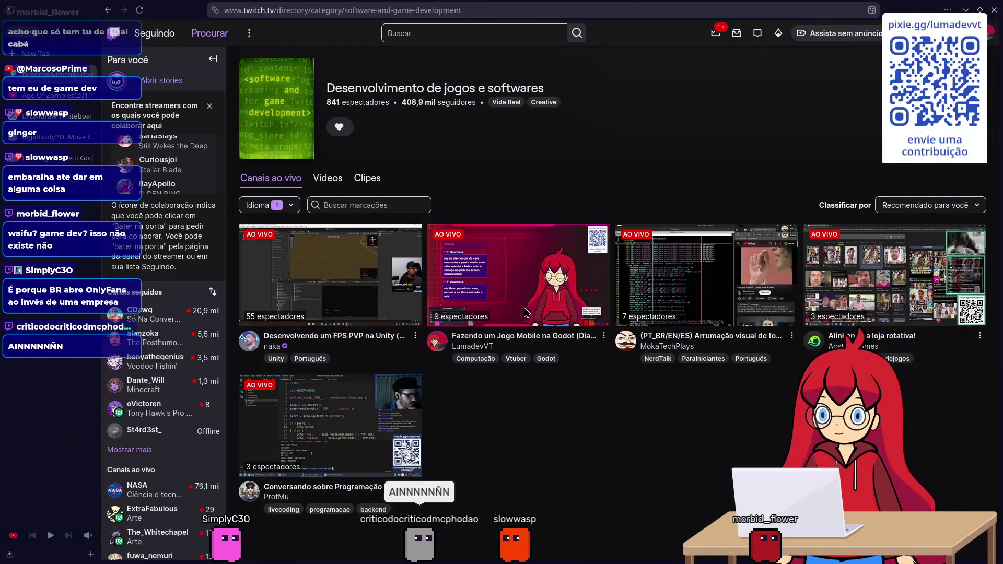
- Bring up the overview of open windows
key(alt+Tab)
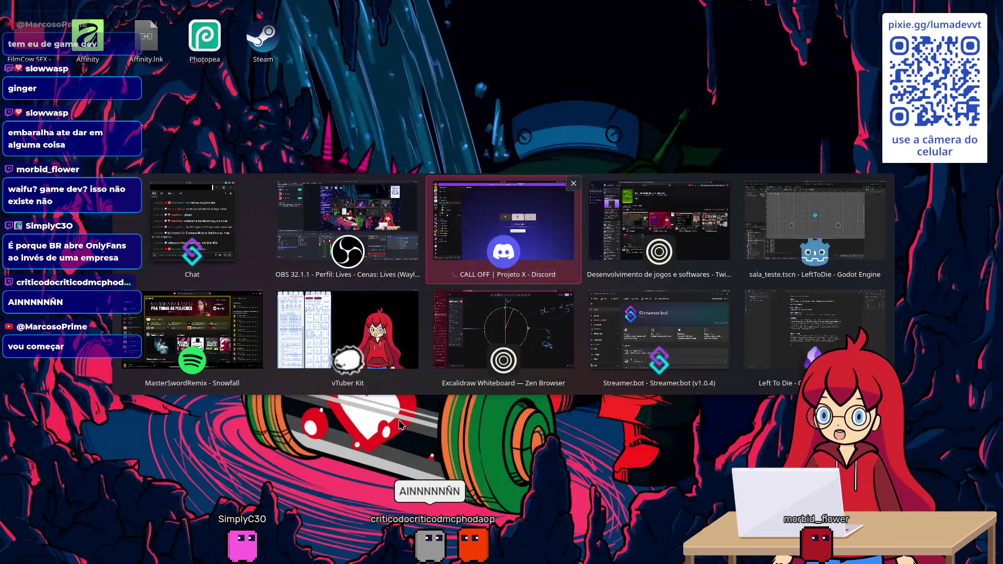
- Cycle through open windows and settle on the Twitch Desenvolvimento de jogos e softwares page
key(alt+Tab)
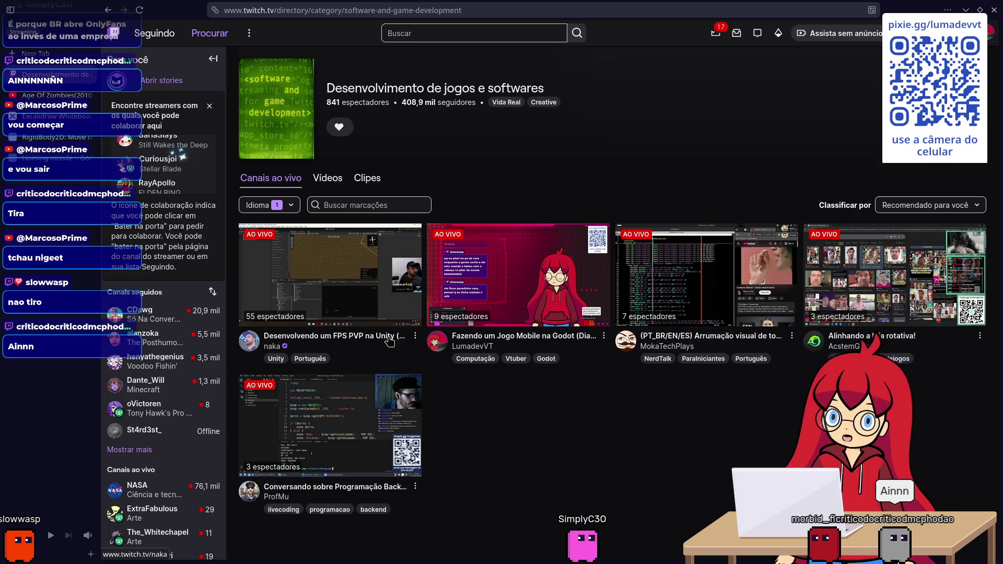
key(alt+Tab)
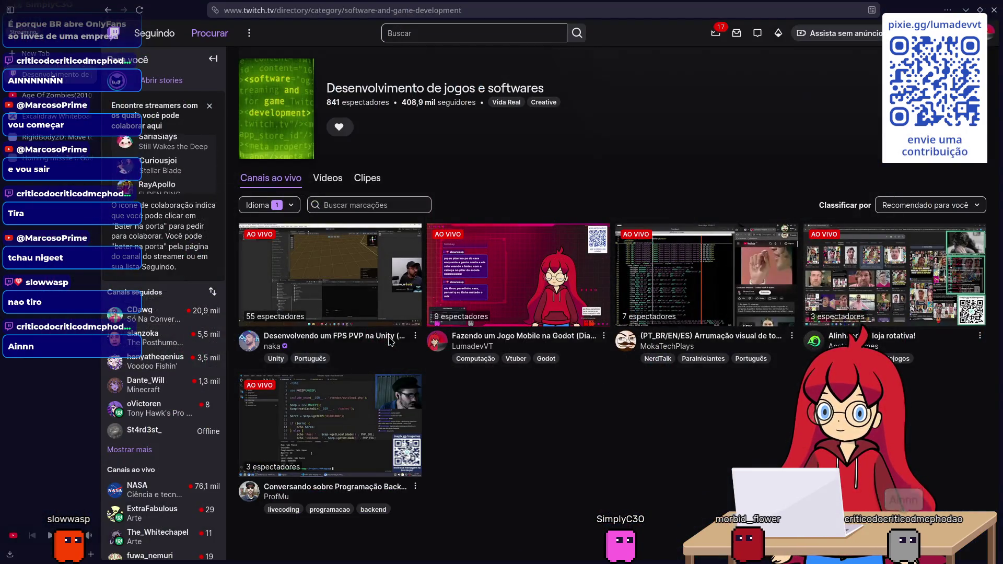
key(alt+Tab)
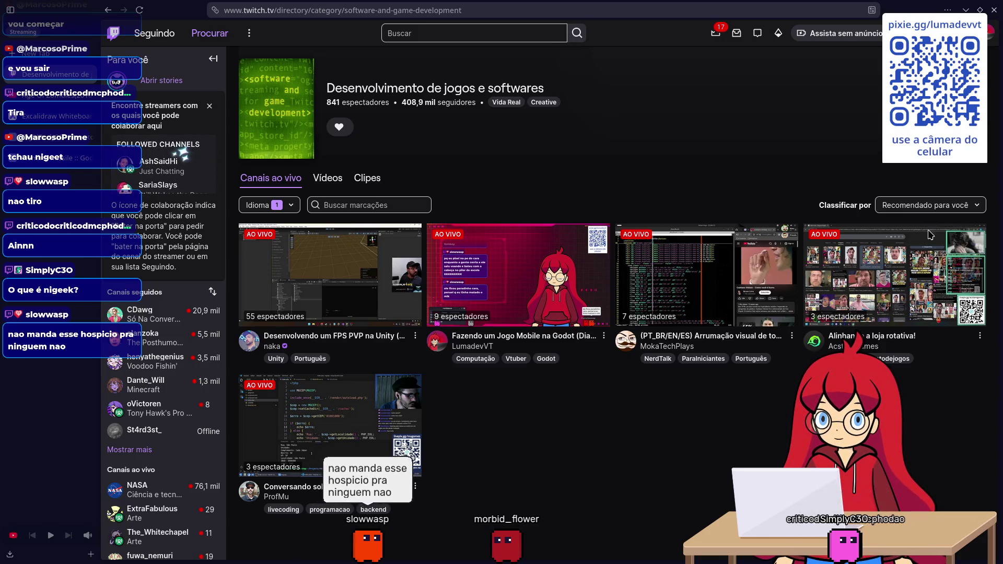
mouse_move(392, 547)
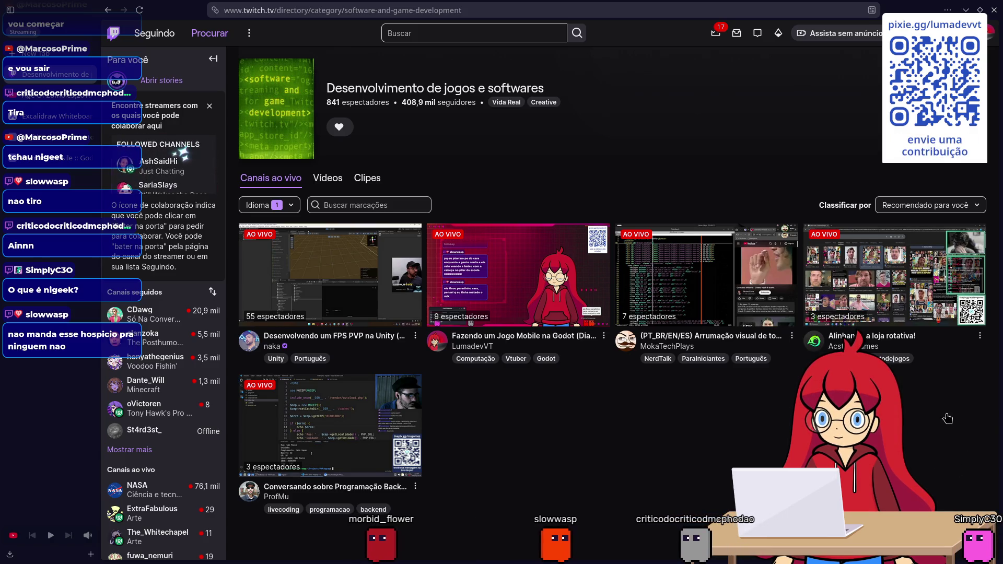
key(alt+Tab)
key(alt+Tab)
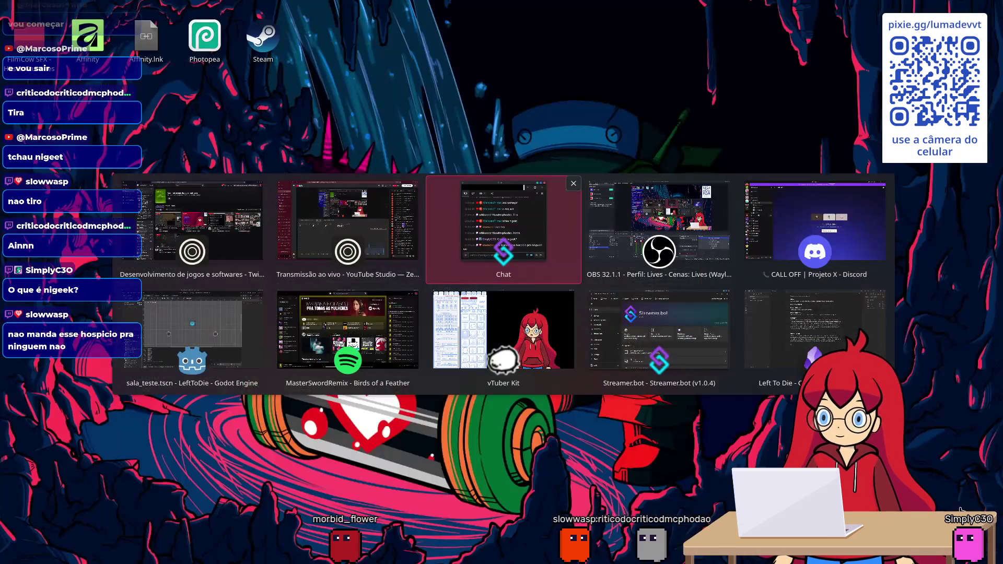
key(Escape)
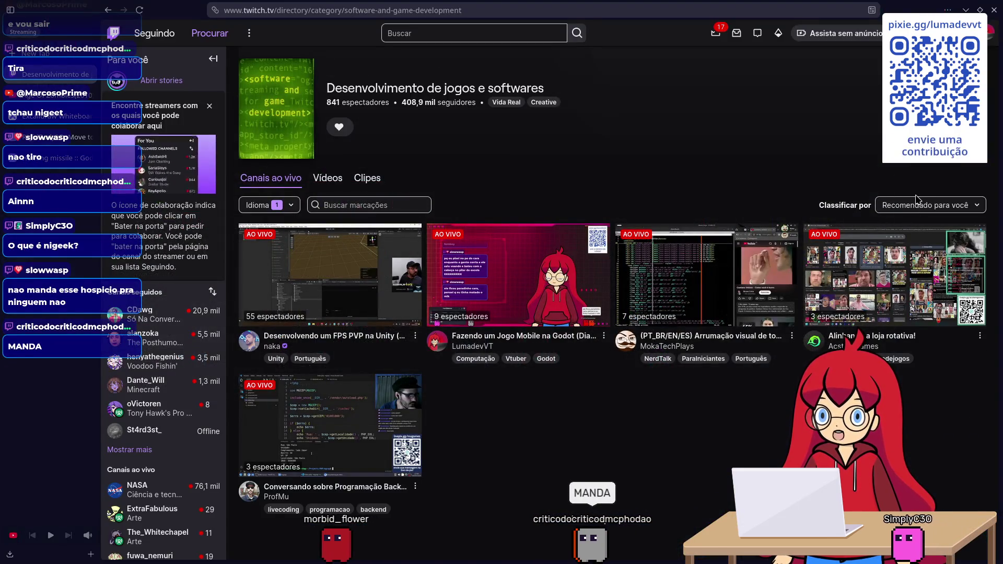
key(alt+Tab)
key(alt+Tab)
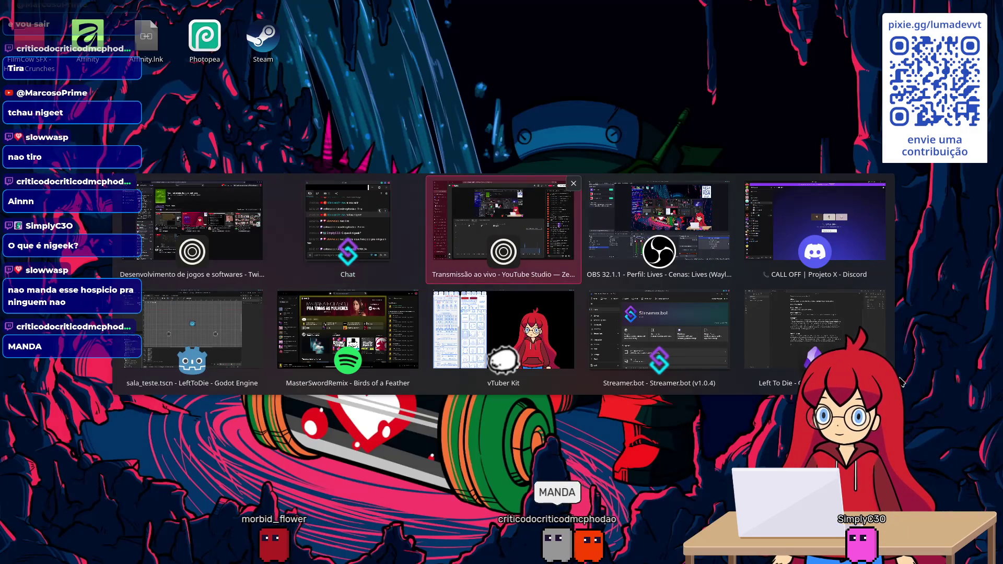
key(Escape)
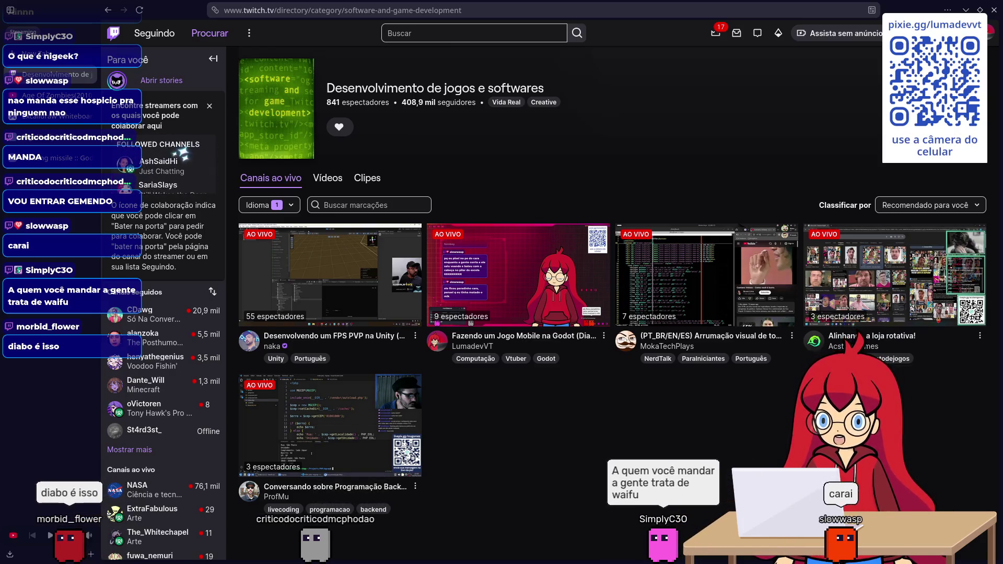
key(alt+Tab)
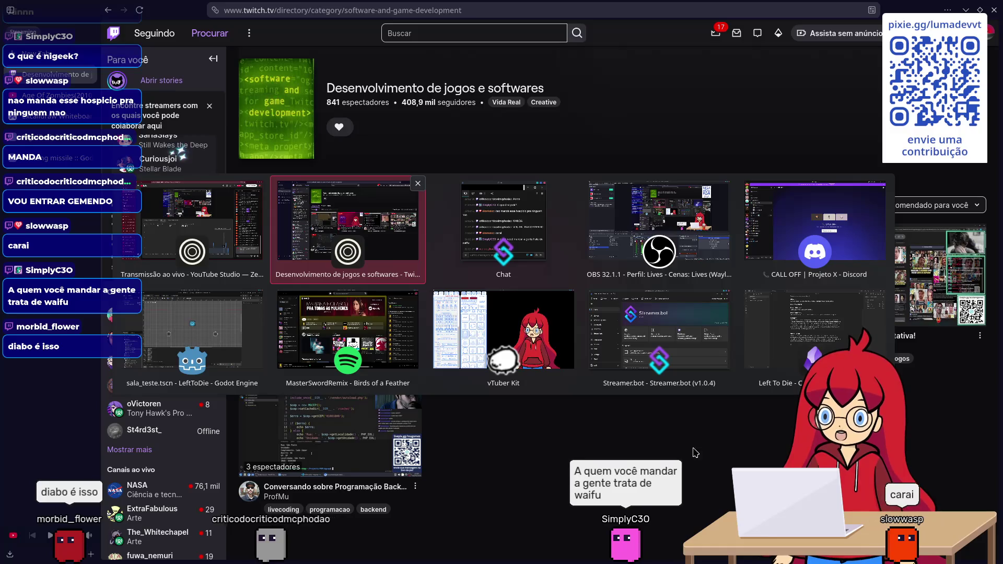
key(Tab)
key(Escape)
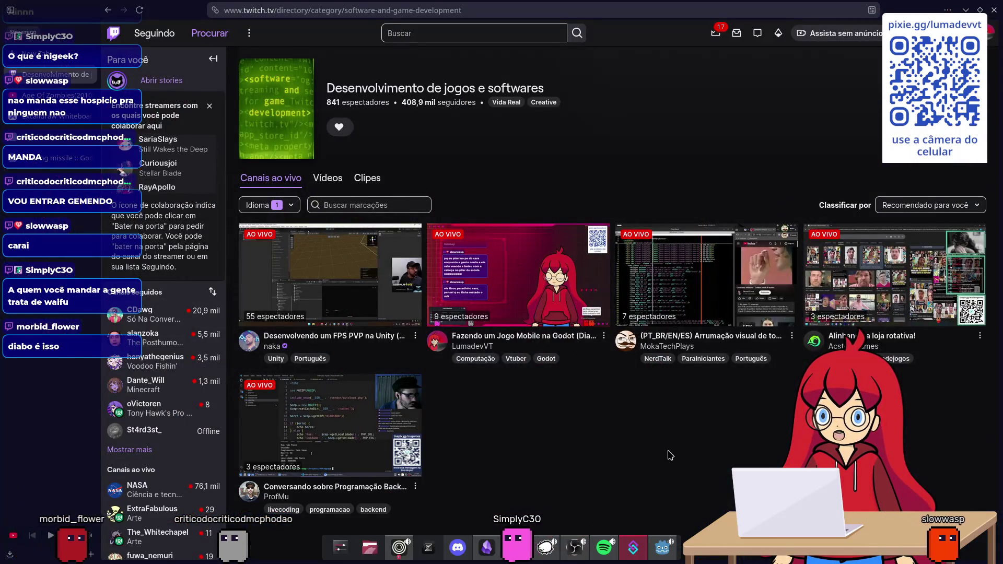
mouse_move(652, 563)
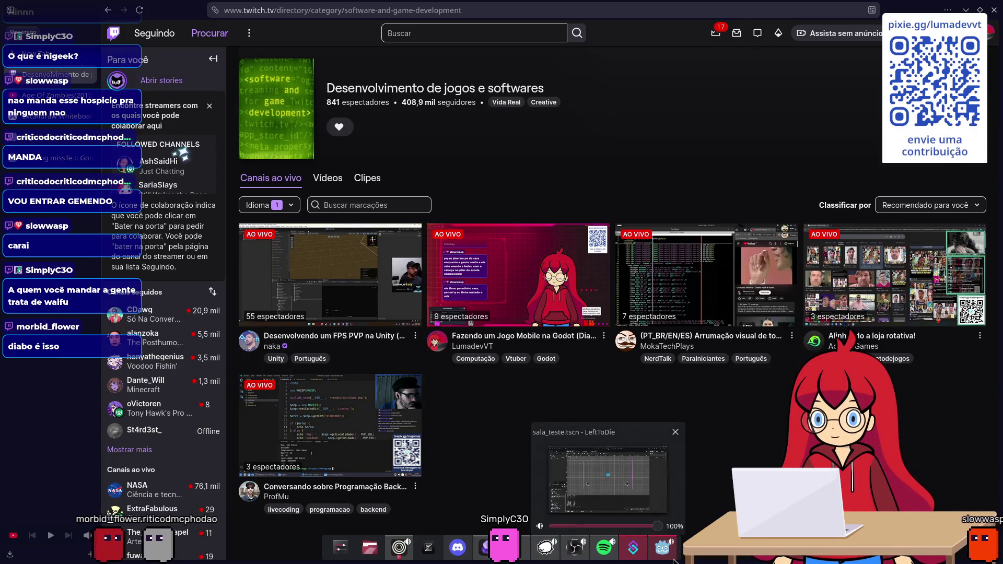
mouse_move(426, 547)
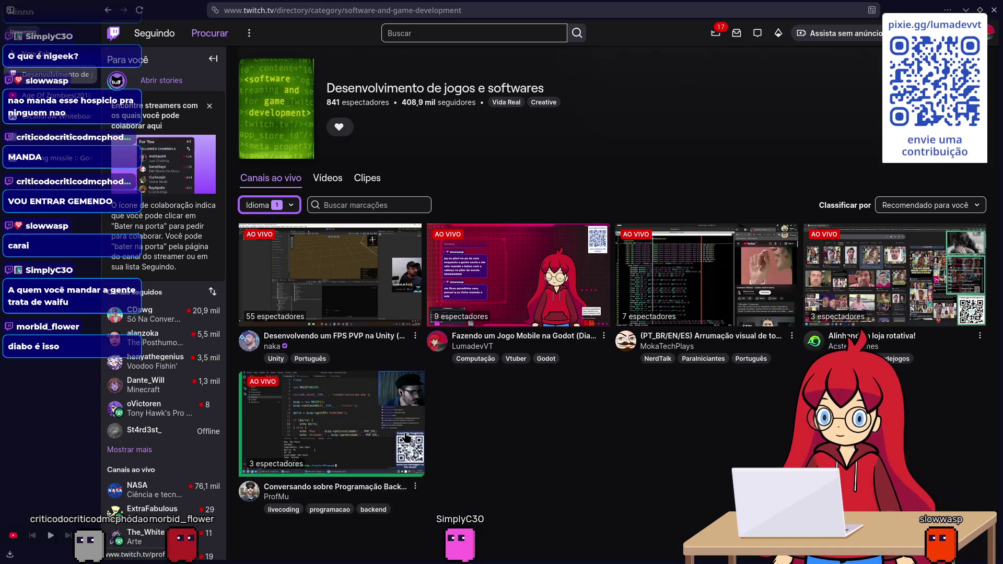
- Open ProfMu's back-end programming stream, scroll its channel page, then go back
click(413, 413)
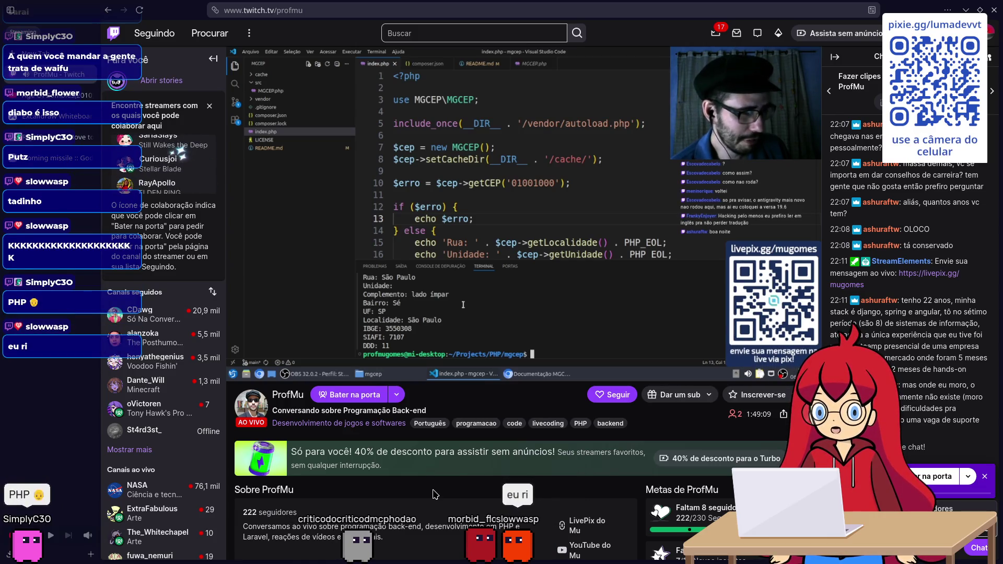
mouse_move(412, 557)
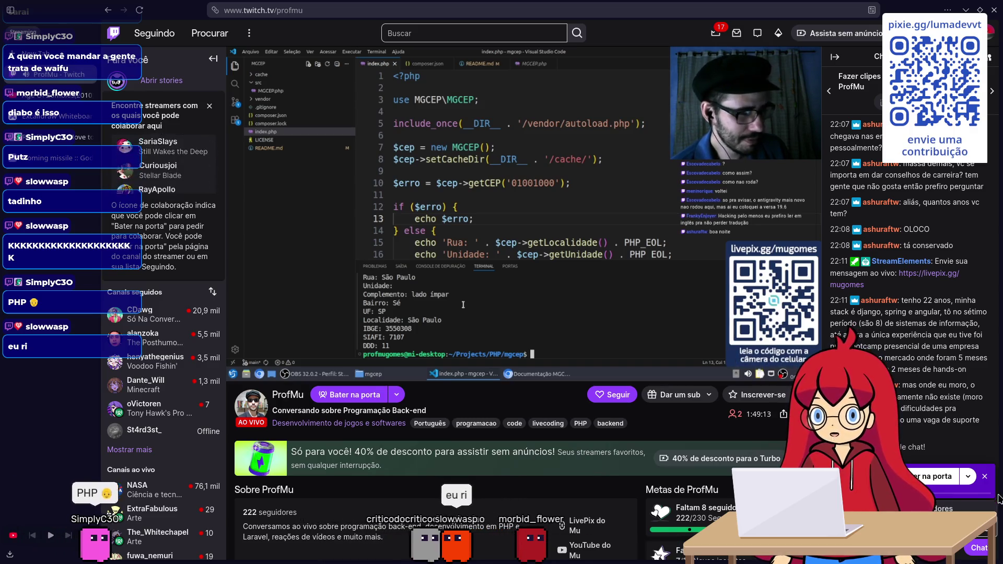
scroll(988, 482, up, 1)
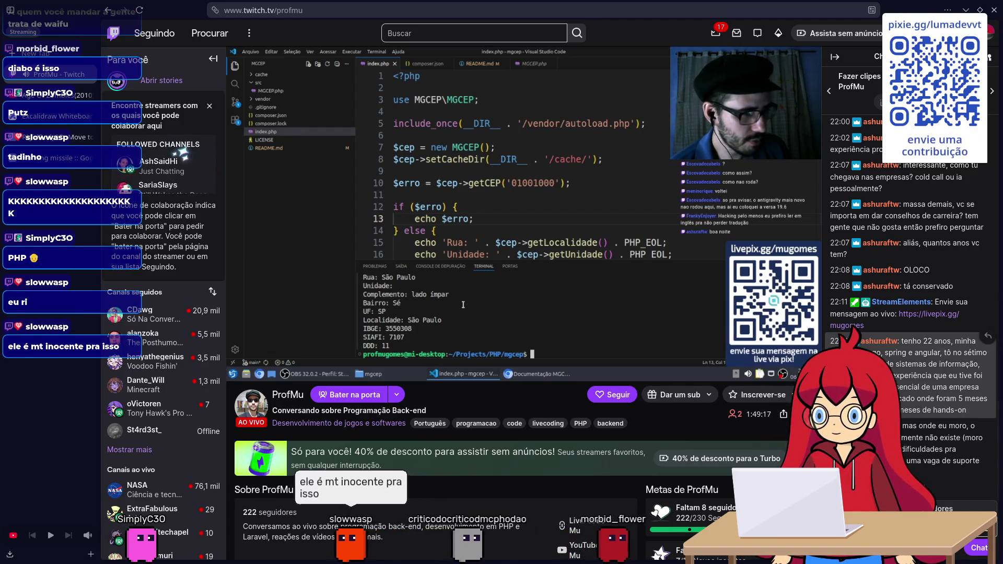
scroll(522, 303, down, 2)
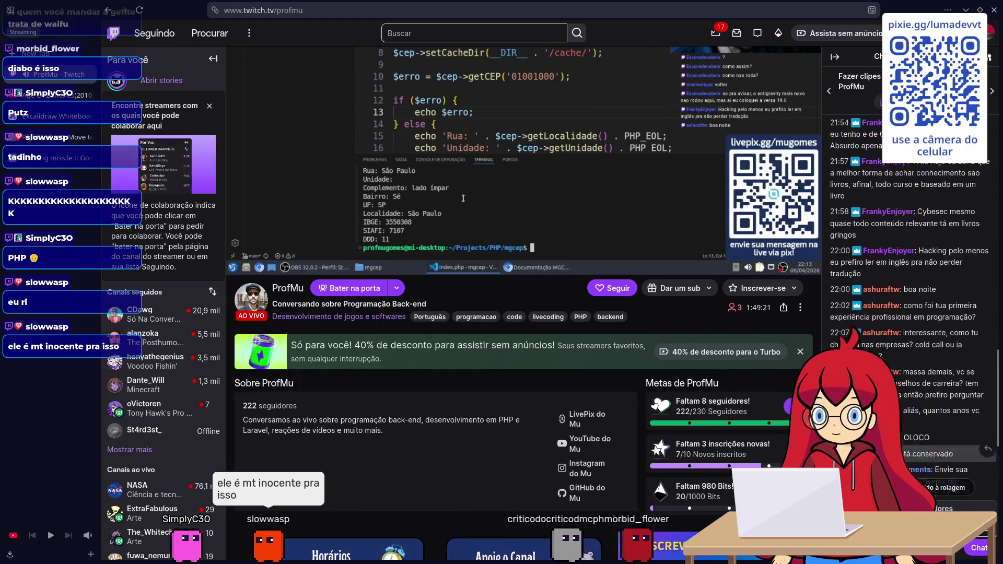
scroll(668, 387, up, 2)
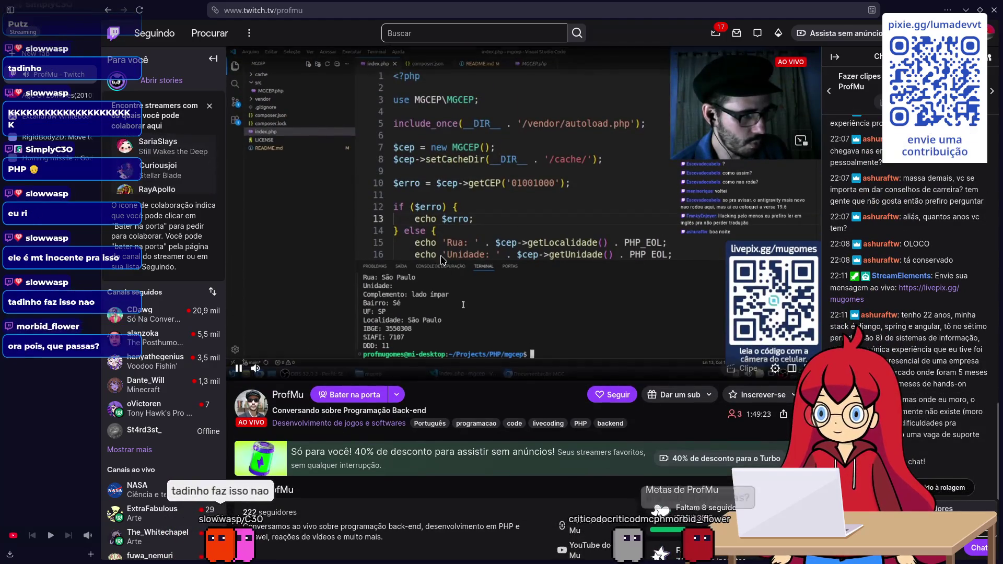
click(117, 11)
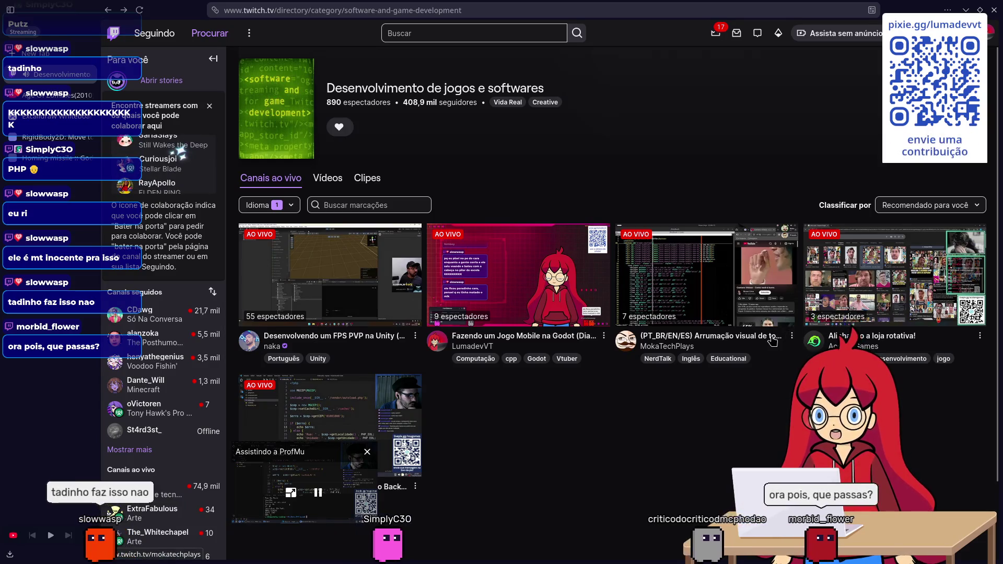
- Open the AcstemGames 'Alinhando a loja rotativa!' live stream from the category page
click(837, 345)
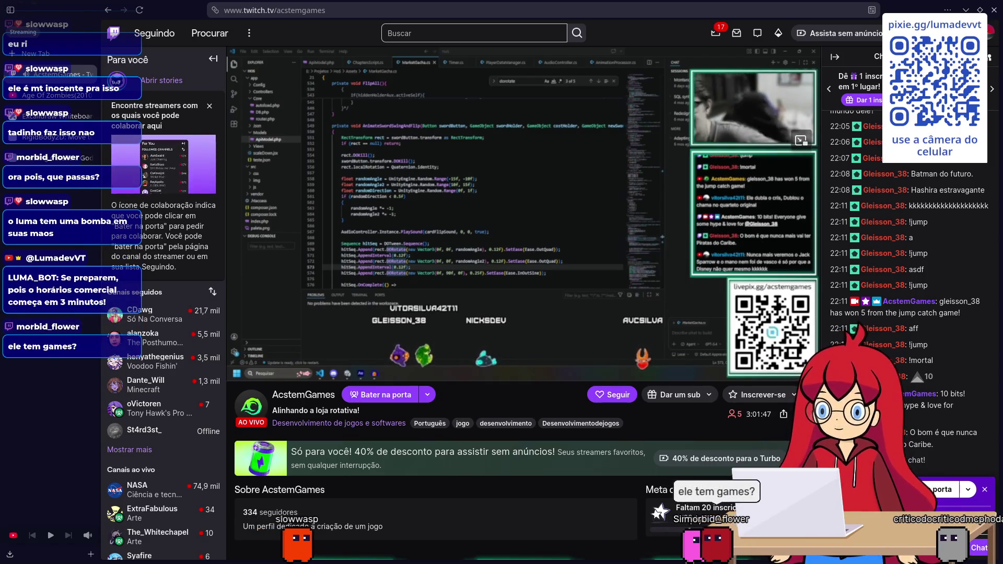
- Cycle through the open windows toward the music player, then return to the AcstemGames Twitch stream
key(alt+Tab)
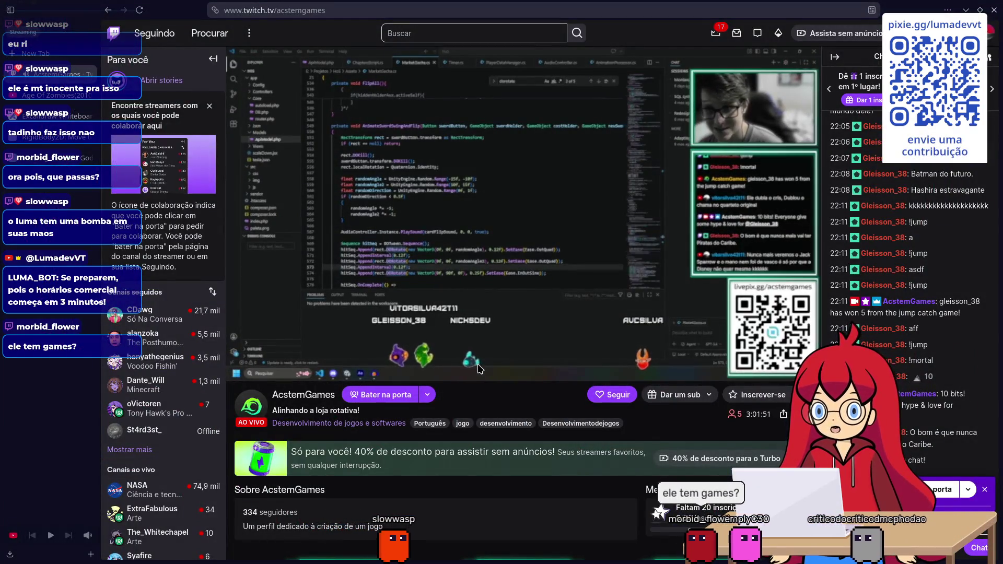
key(alt+Tab)
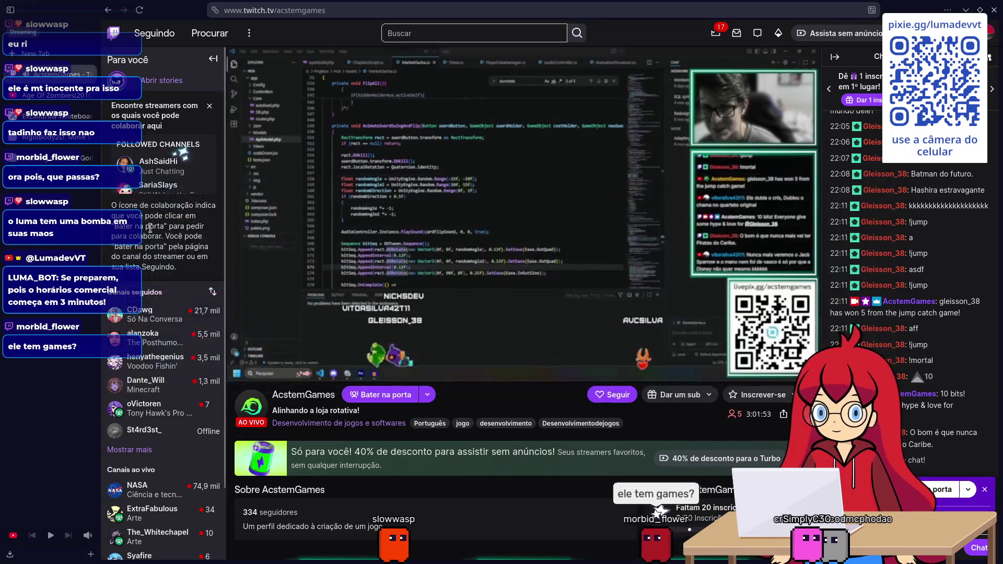
key(alt+Tab)
key(Tab)
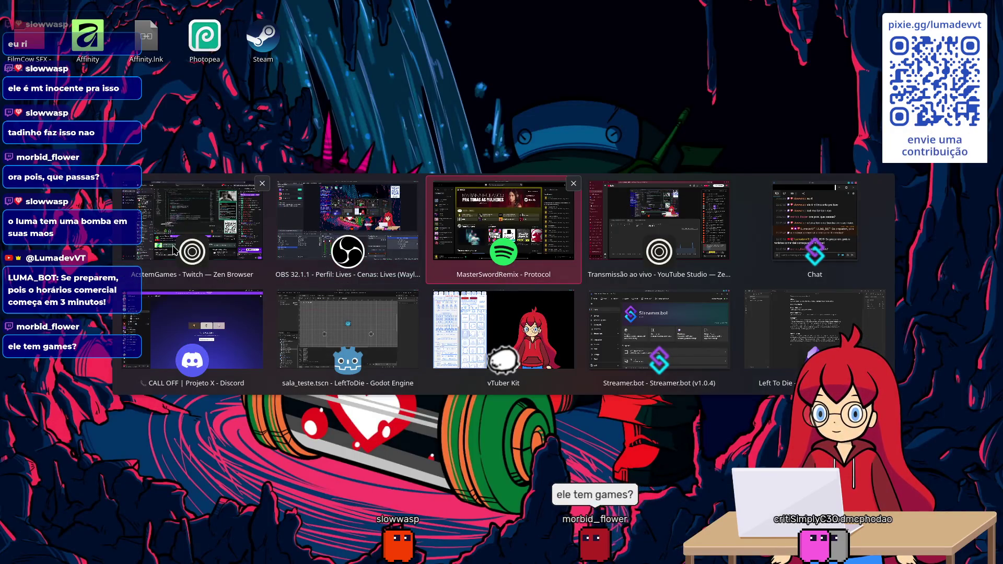
click(174, 250)
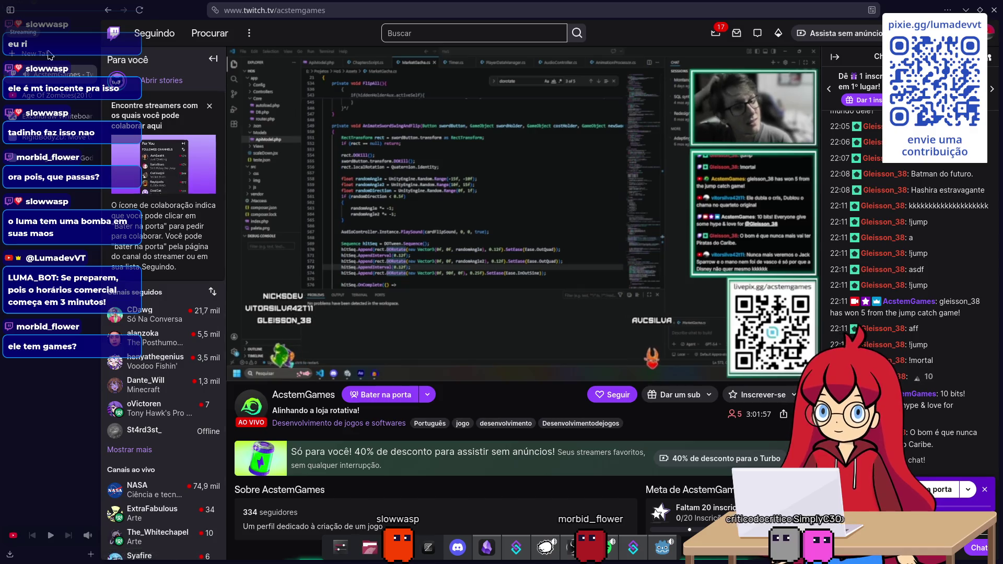